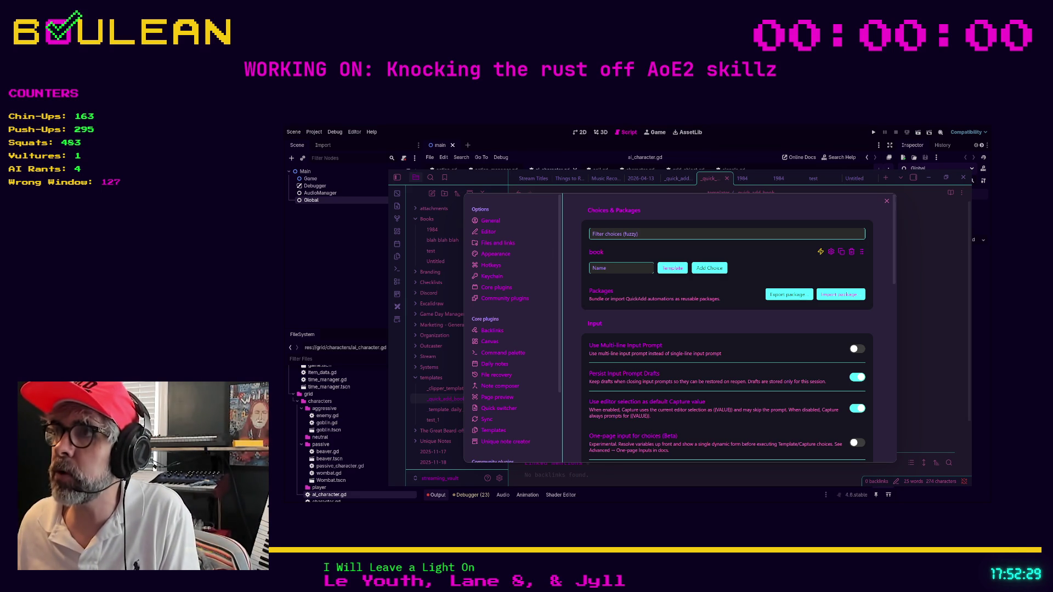
# Close the QuickAdd settings and open the Reading Log note by searching 'reading log'.
pyautogui.click(886, 202)
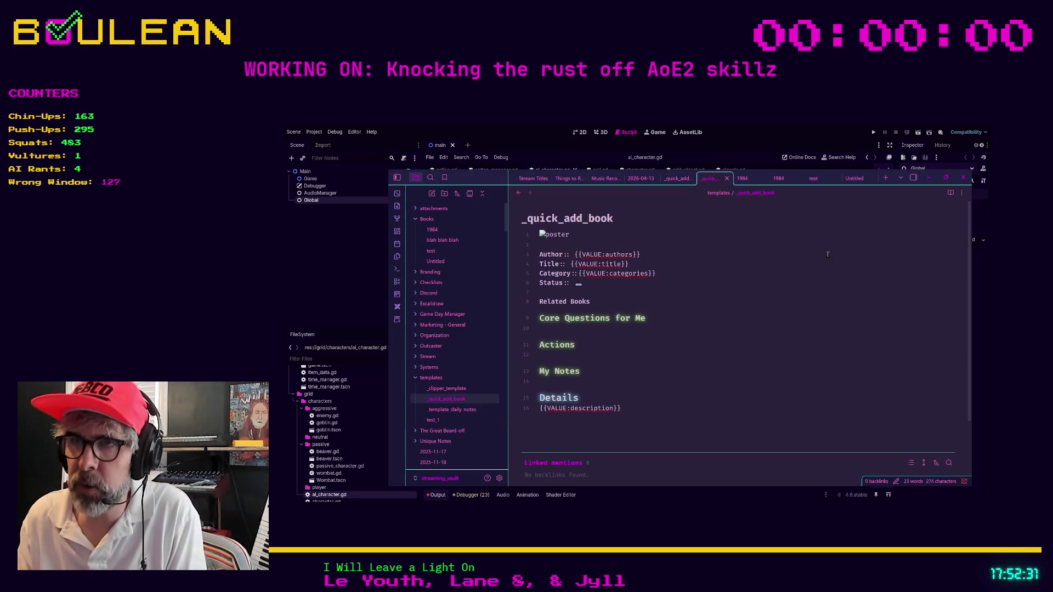
pyautogui.hotkey('ctrl', 'o')
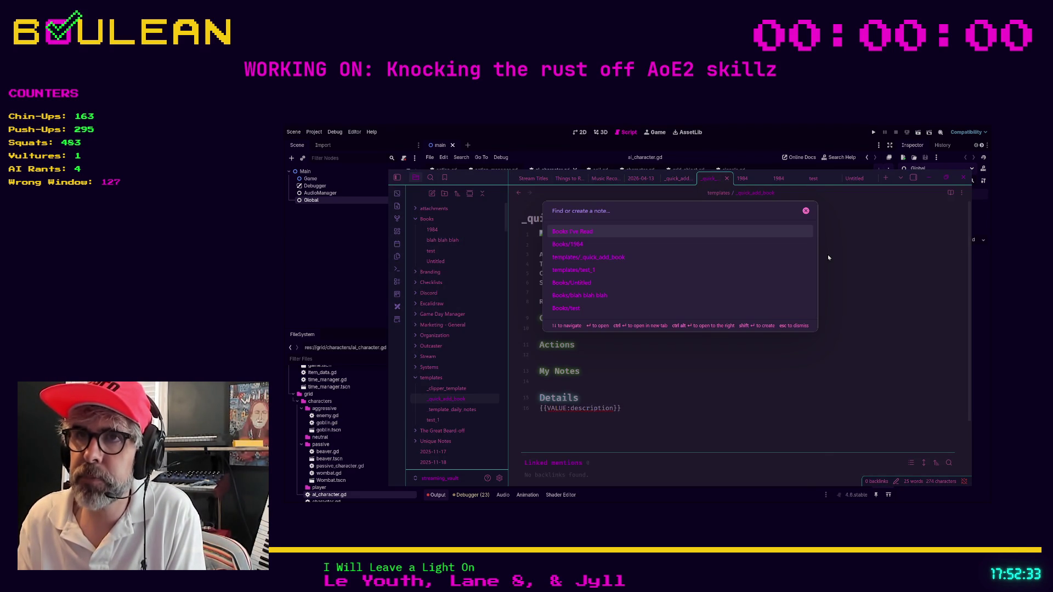
pyautogui.write('reading log')
pyautogui.press('Return')
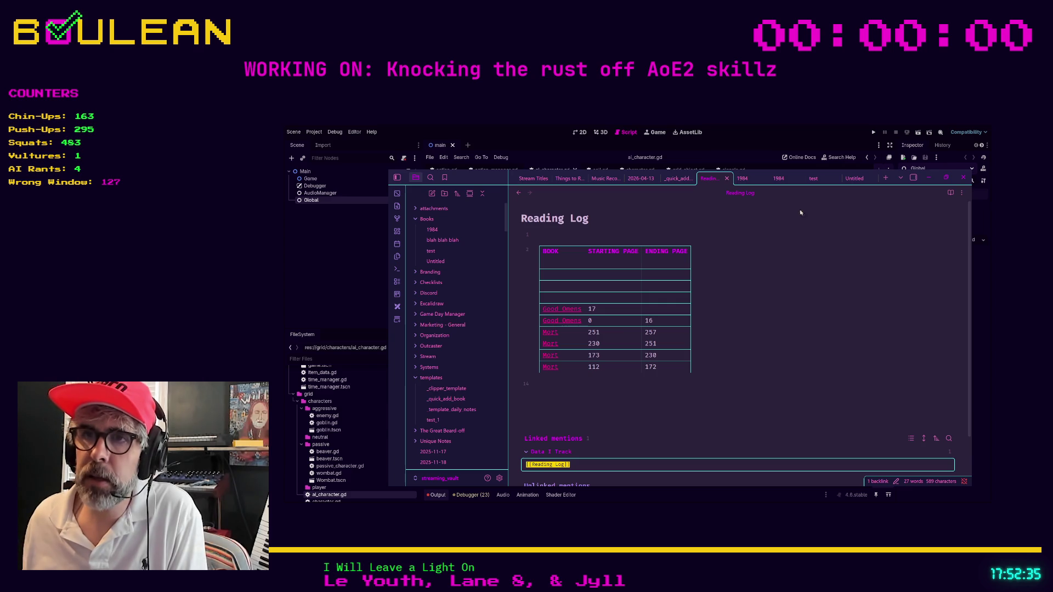
pyautogui.click(662, 369)
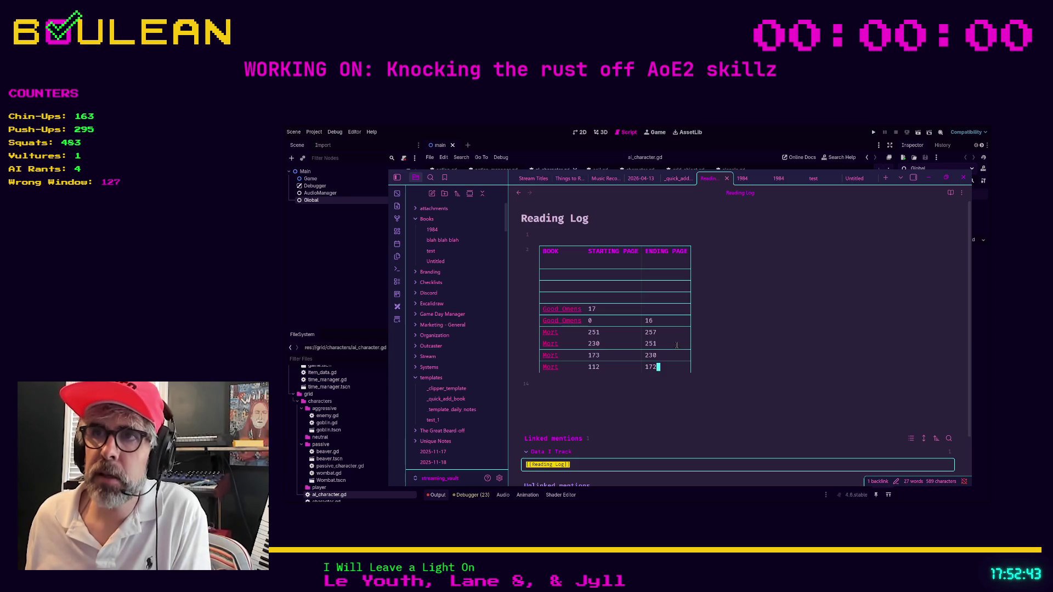
pyautogui.press('Down')
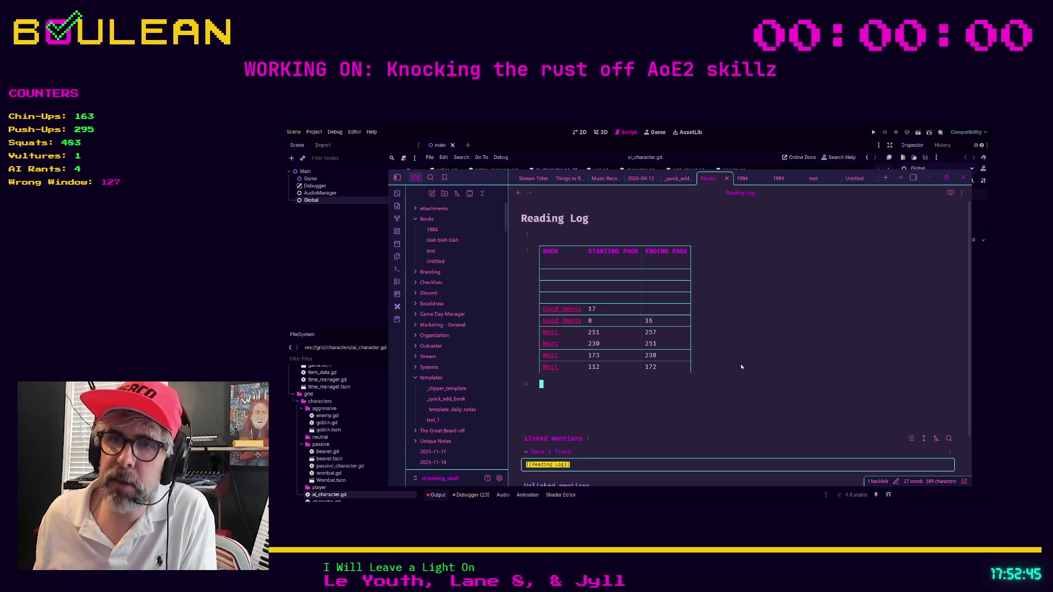
pyautogui.press('Up')
pyautogui.press('Up')
pyautogui.press('Up')
pyautogui.press('Up')
pyautogui.press('Up')
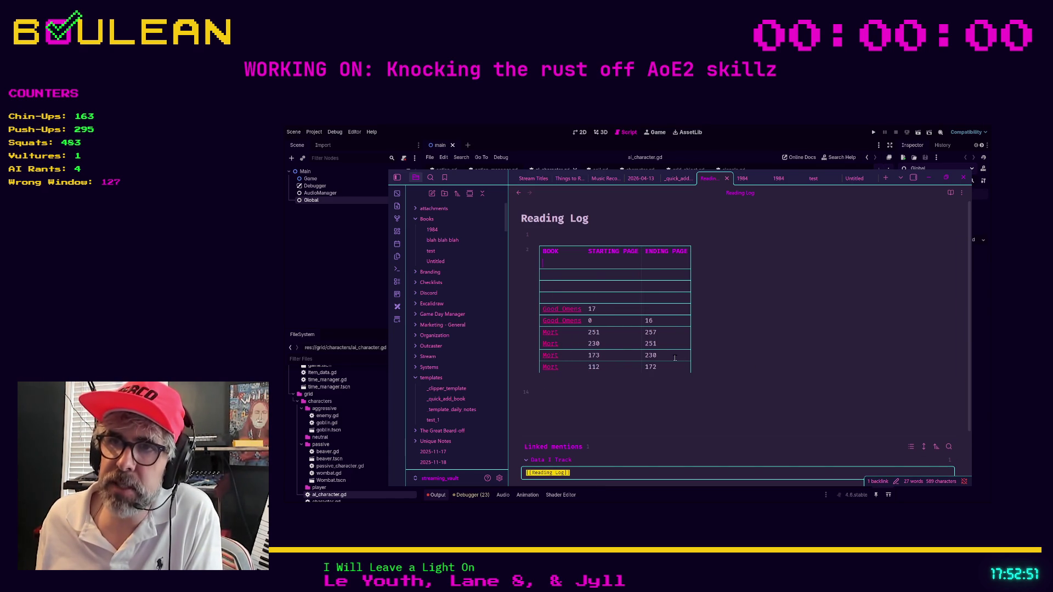
pyautogui.moveTo(679, 358); pyautogui.dragTo(547, 356)
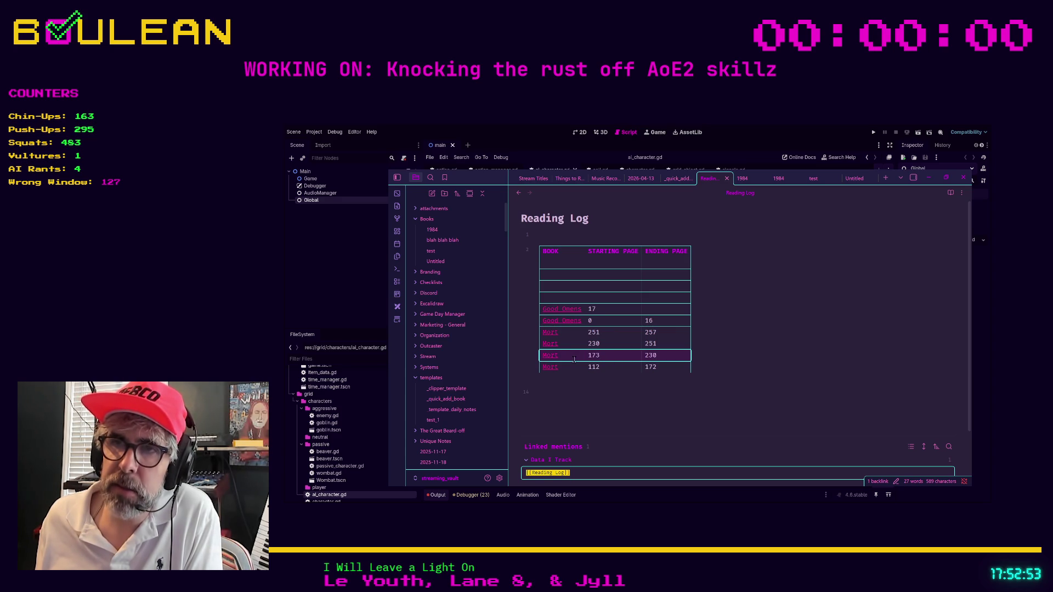
pyautogui.moveTo(547, 356)
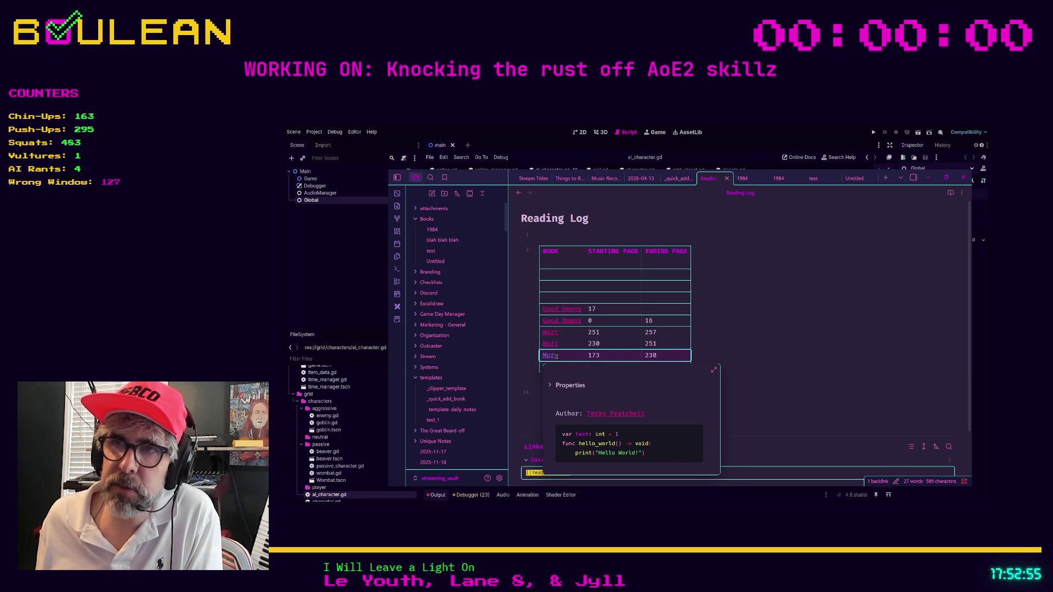
pyautogui.click(746, 345)
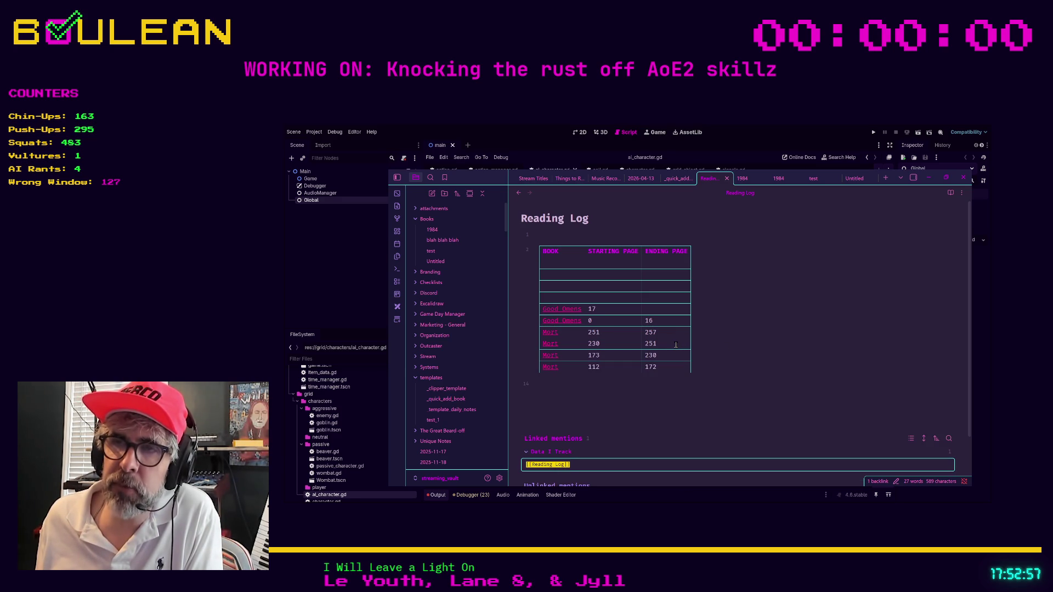
pyautogui.moveTo(675, 344); pyautogui.dragTo(600, 346)
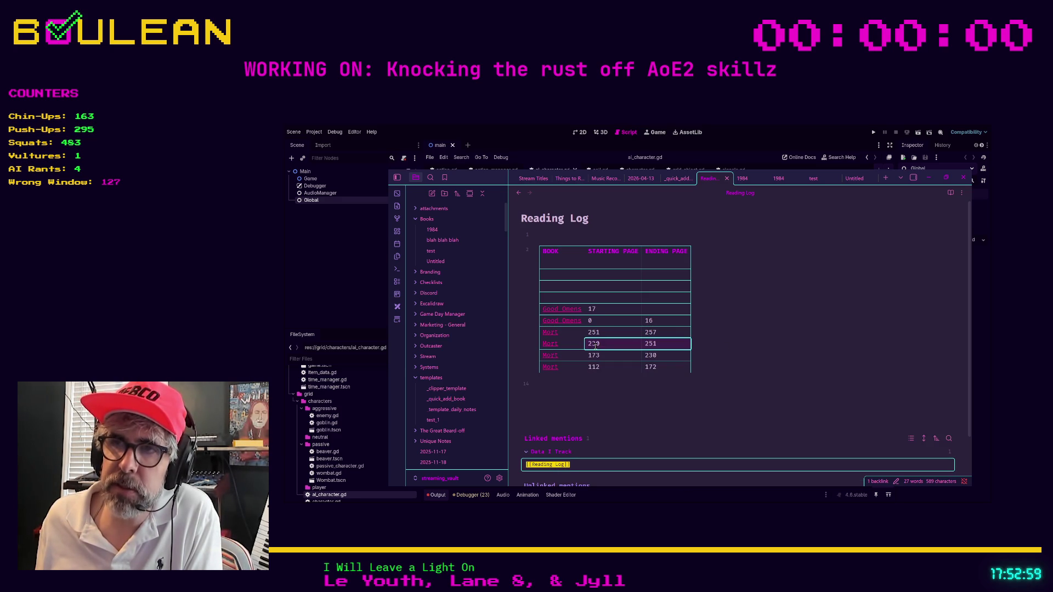
pyautogui.click(755, 374)
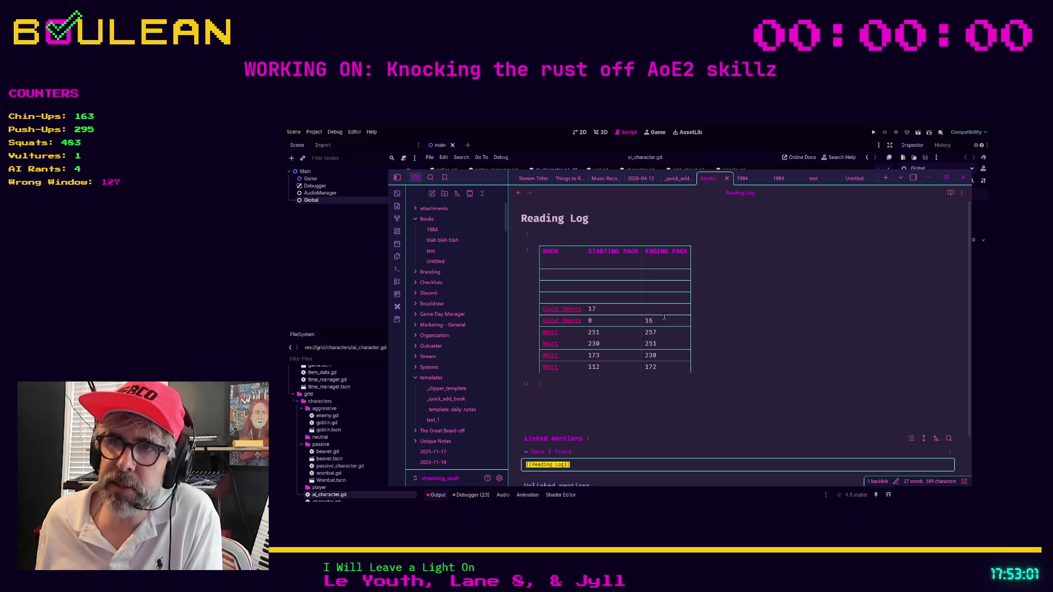
pyautogui.moveTo(663, 320); pyautogui.dragTo(592, 321)
pyautogui.click(721, 385)
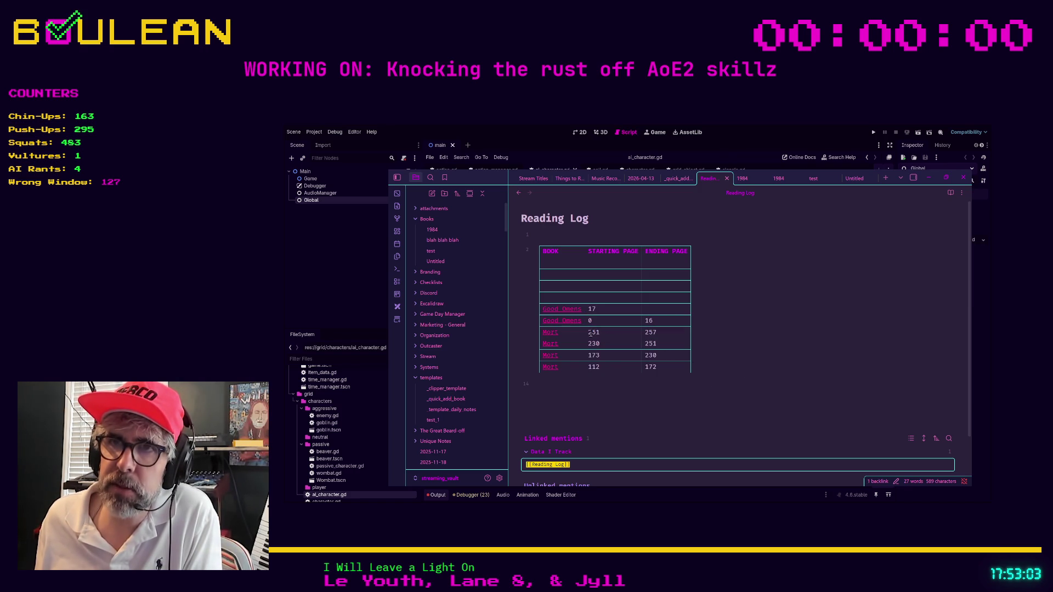
pyautogui.click(553, 261)
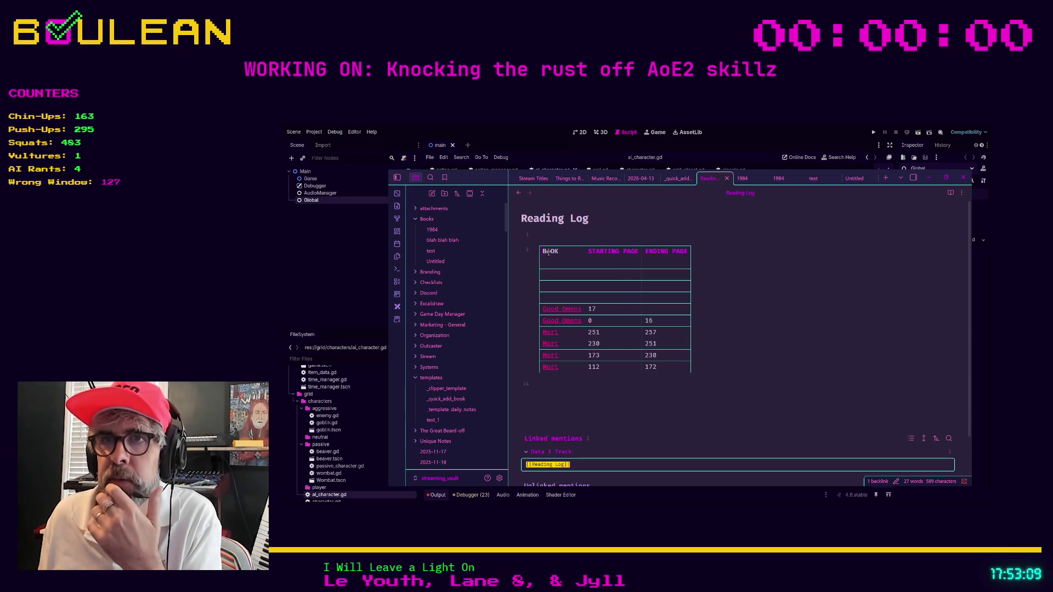
# Insert an empty column left of the BOOK column in the Reading Log table.
pyautogui.rightClick(549, 252)
pyautogui.moveTo(603, 388)
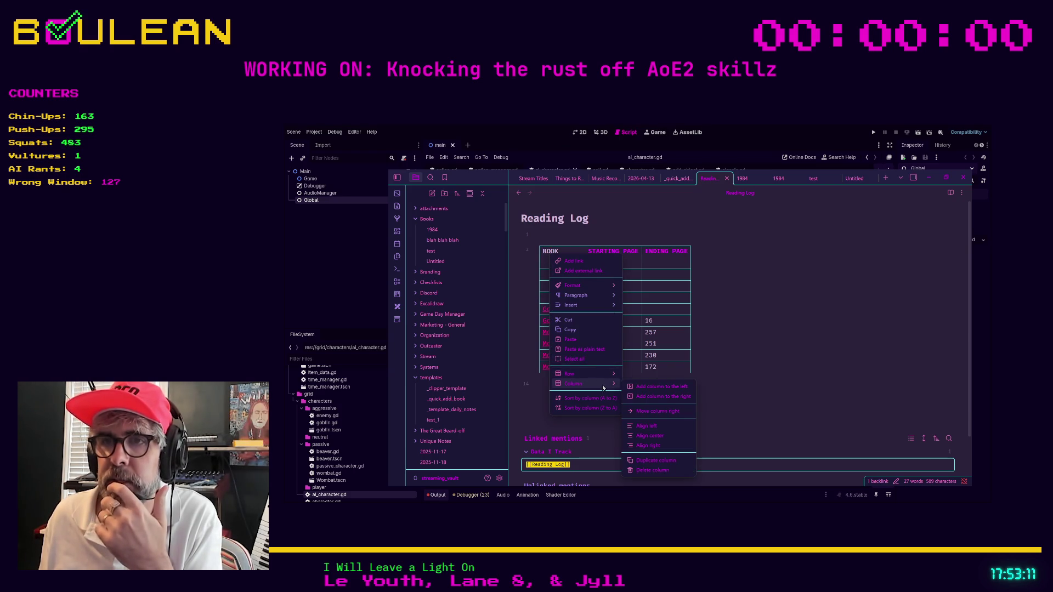
pyautogui.click(635, 386)
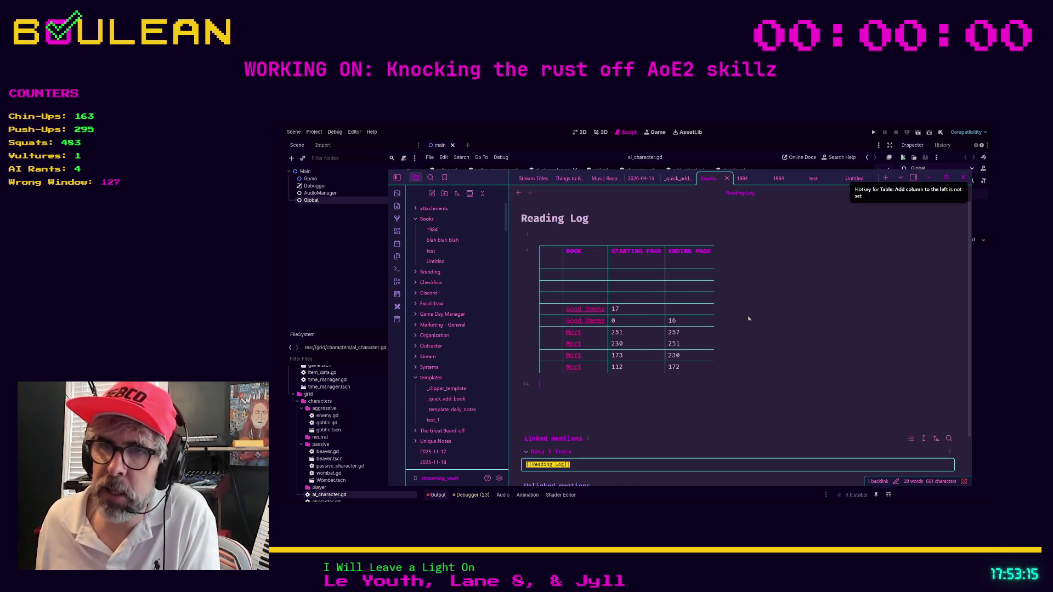
pyautogui.scroll(-1, 707, 312)
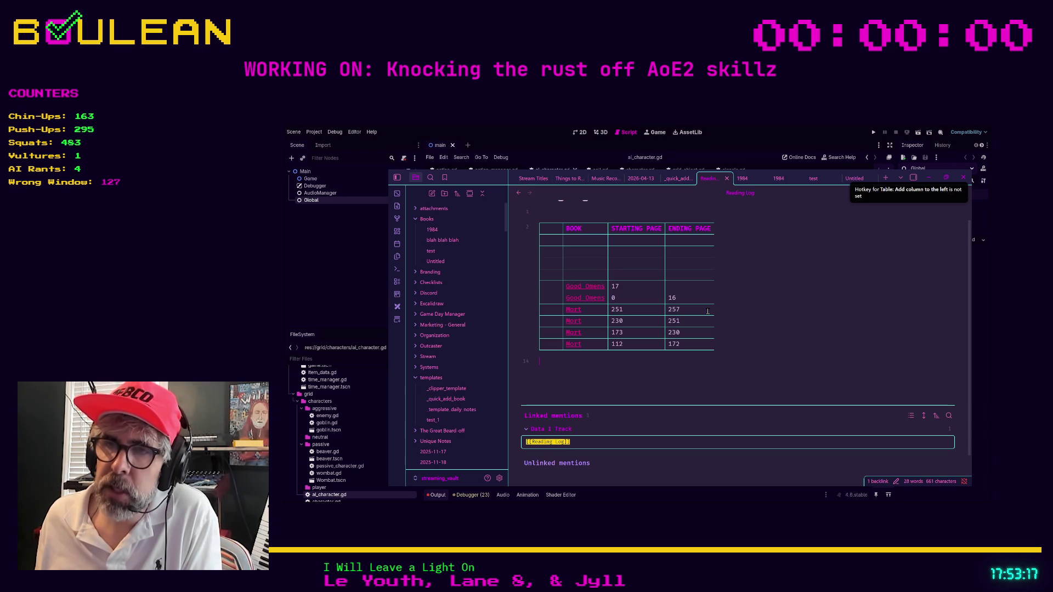
pyautogui.scroll(1, 707, 312)
pyautogui.scroll(-1, 658, 324)
pyautogui.scroll(1, 620, 332)
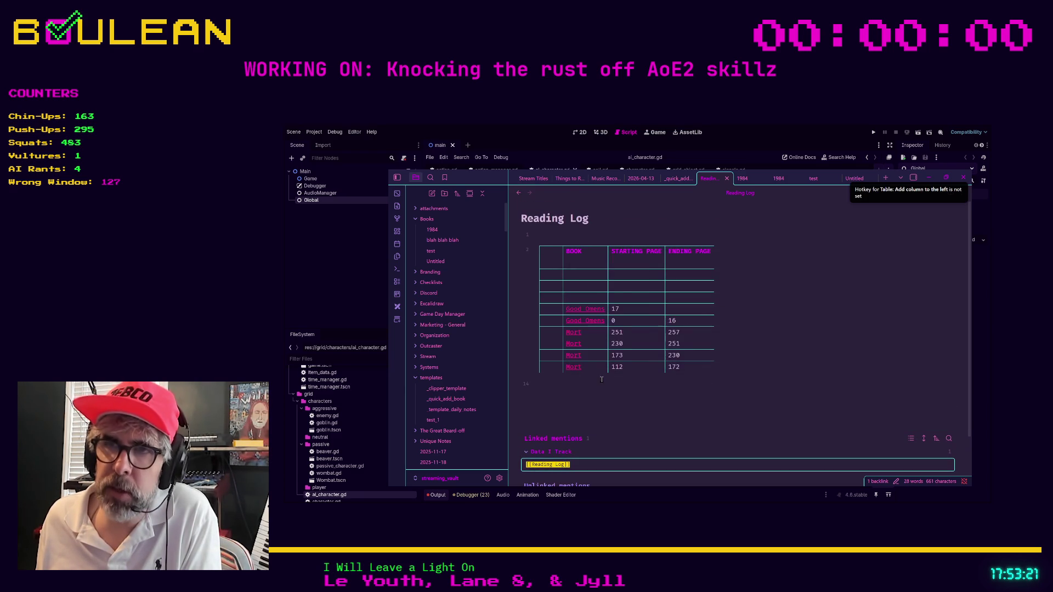
pyautogui.click(585, 387)
pyautogui.write('2026-04-07')
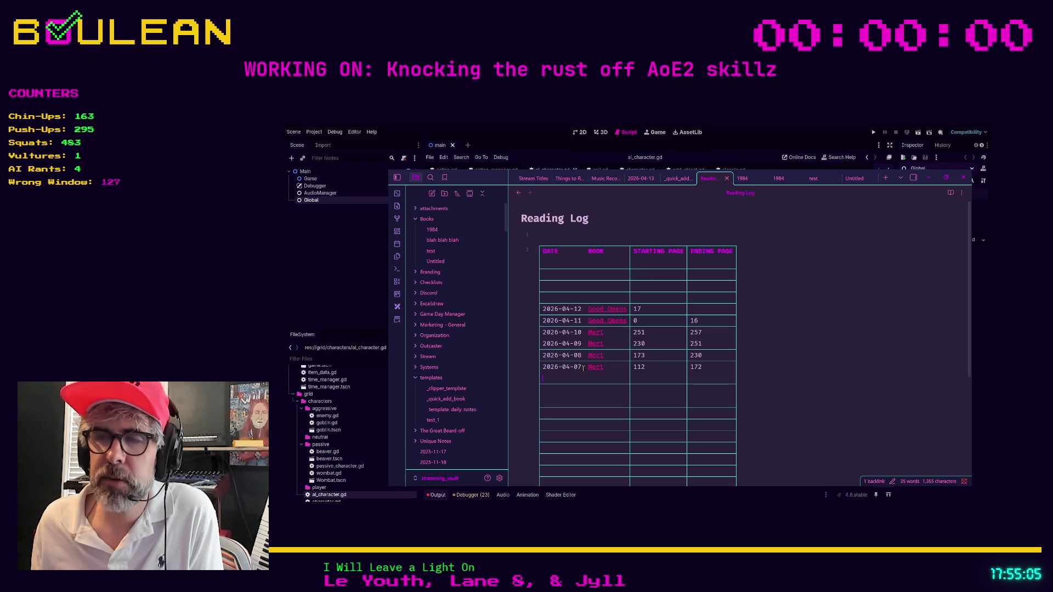
pyautogui.click(583, 369)
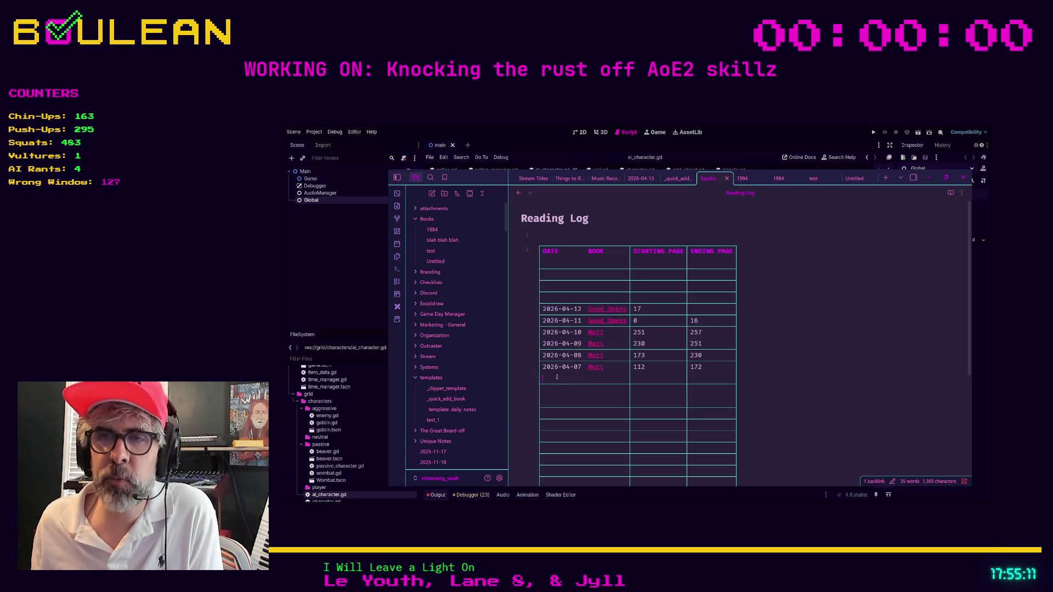
pyautogui.scroll(-1, 549, 386)
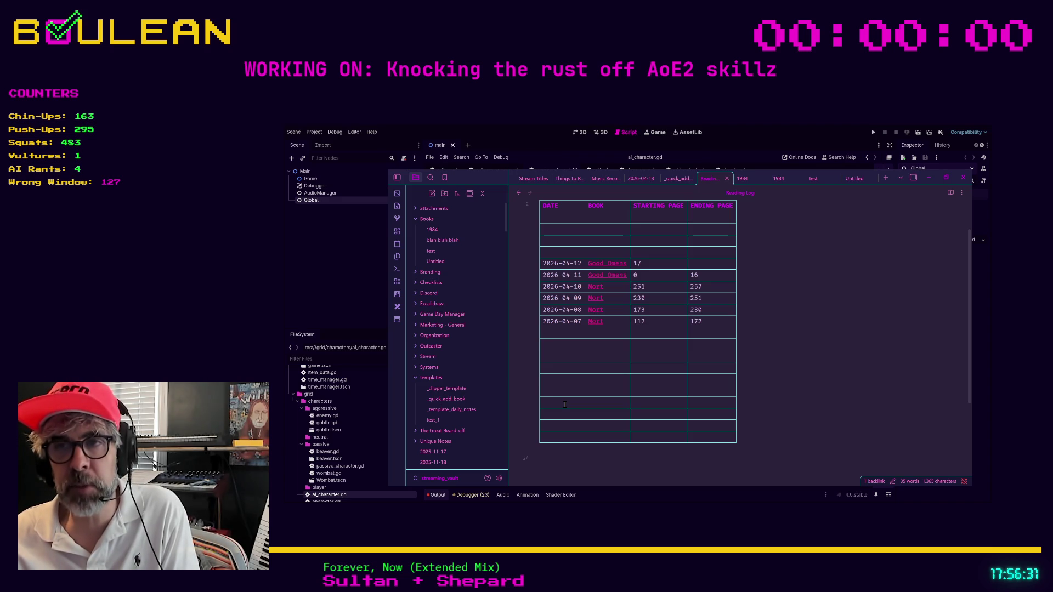
# Open the 'Words I've Looked Up In The Dictionary' note by searching 'word'.
pyautogui.hotkey('ctrl', 'p')
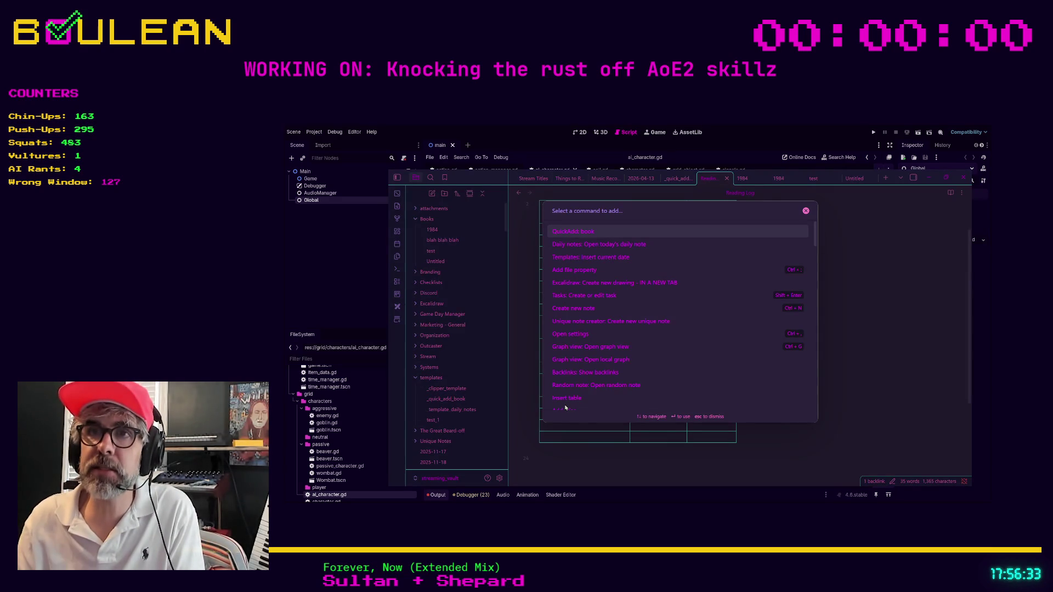
pyautogui.press('Escape')
pyautogui.hotkey('ctrl', 'o')
pyautogui.write('wo')
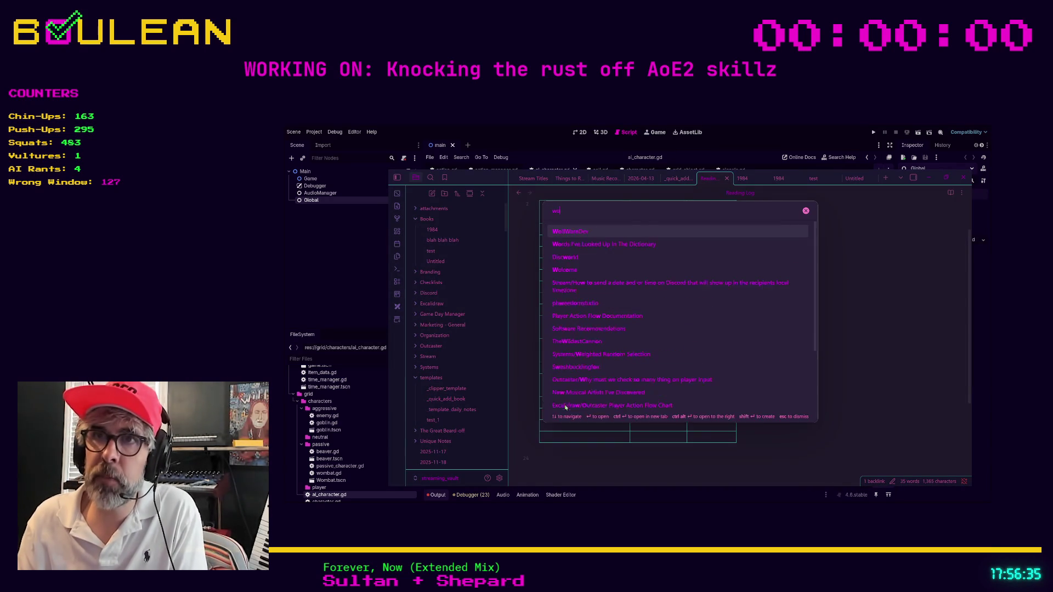
pyautogui.write('rd')
pyautogui.press('Return')
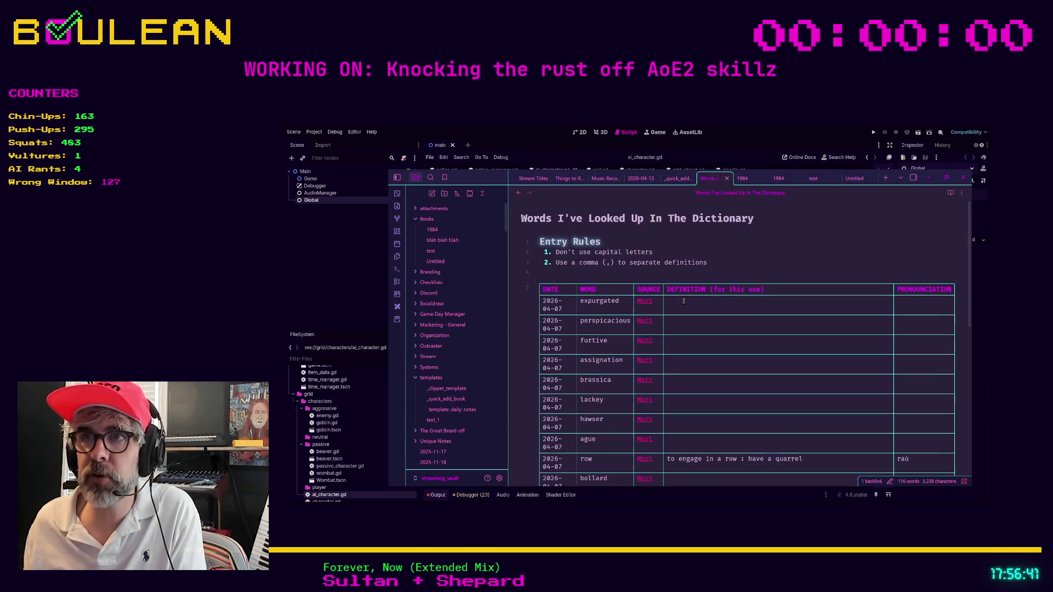
# Scroll the dictionary table down to its latest entries: bunting, flounces and bodice.
pyautogui.scroll(-5, 673, 406)
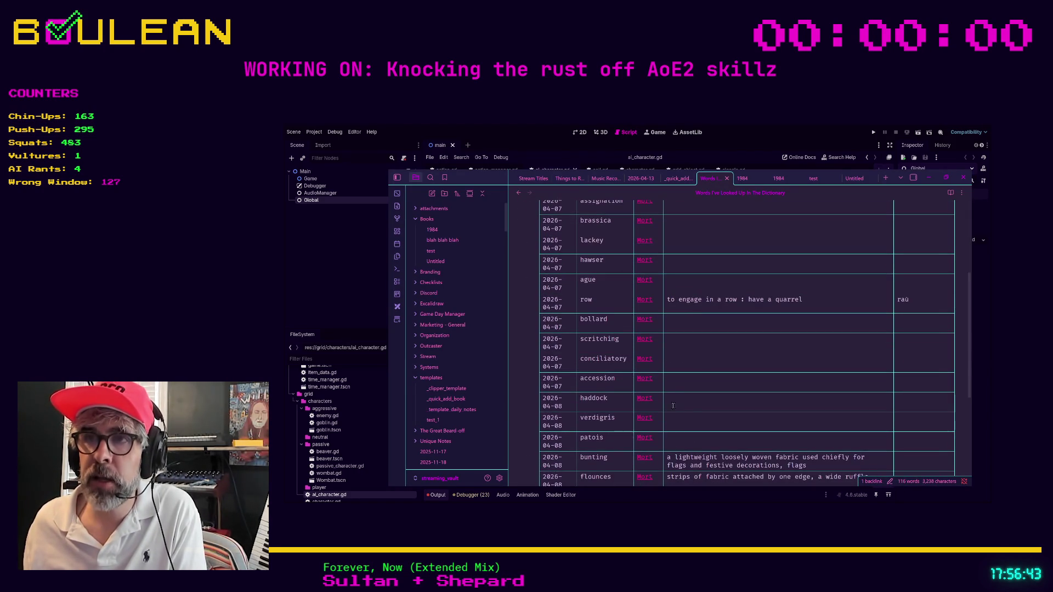
pyautogui.moveTo(642, 368)
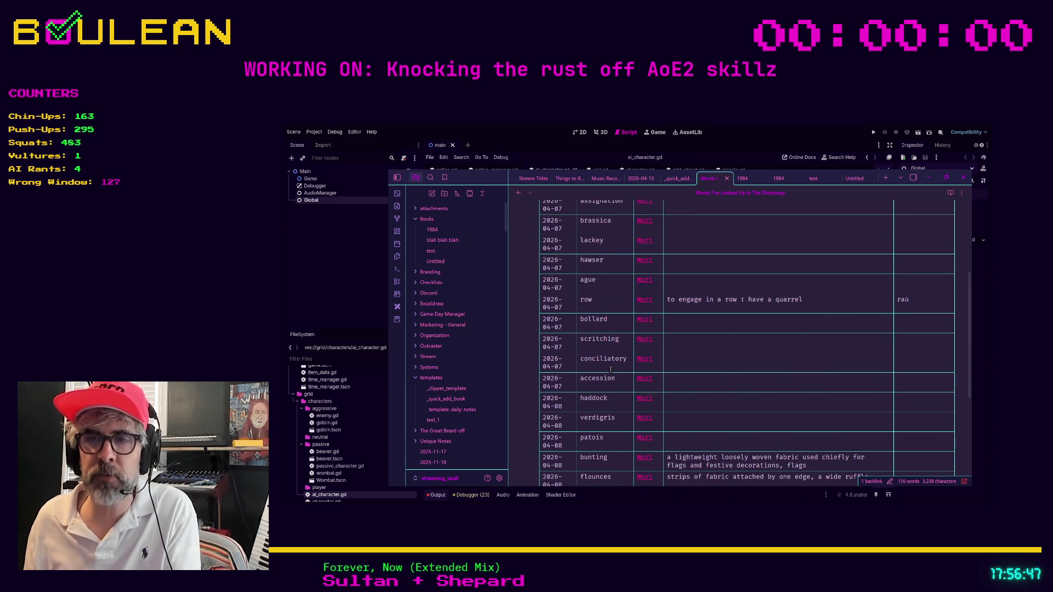
pyautogui.scroll(-3, 610, 369)
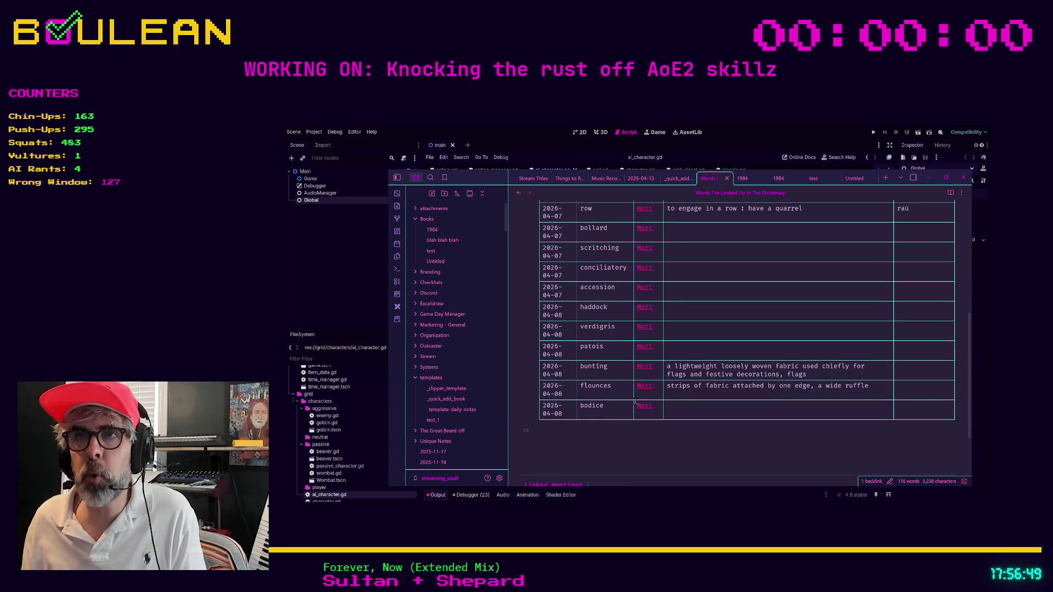
pyautogui.scroll(2, 634, 402)
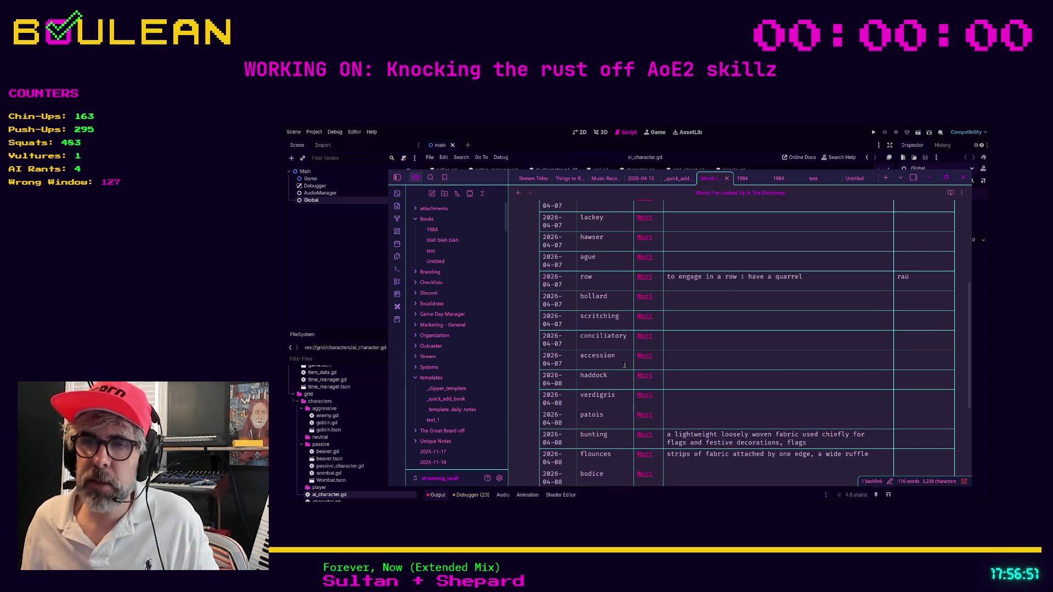
pyautogui.scroll(3, 619, 362)
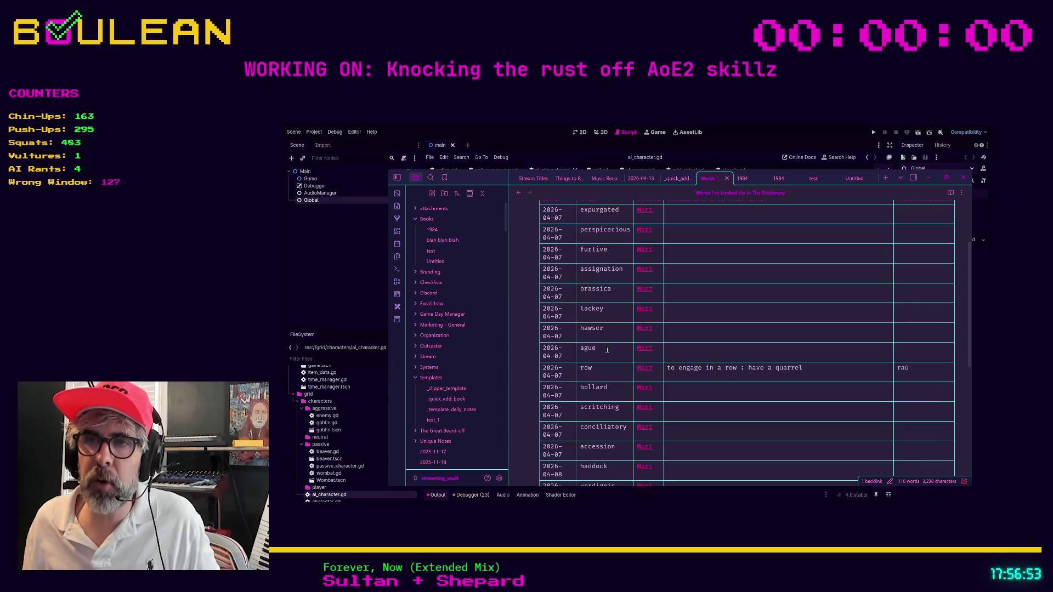
pyautogui.scroll(2, 606, 350)
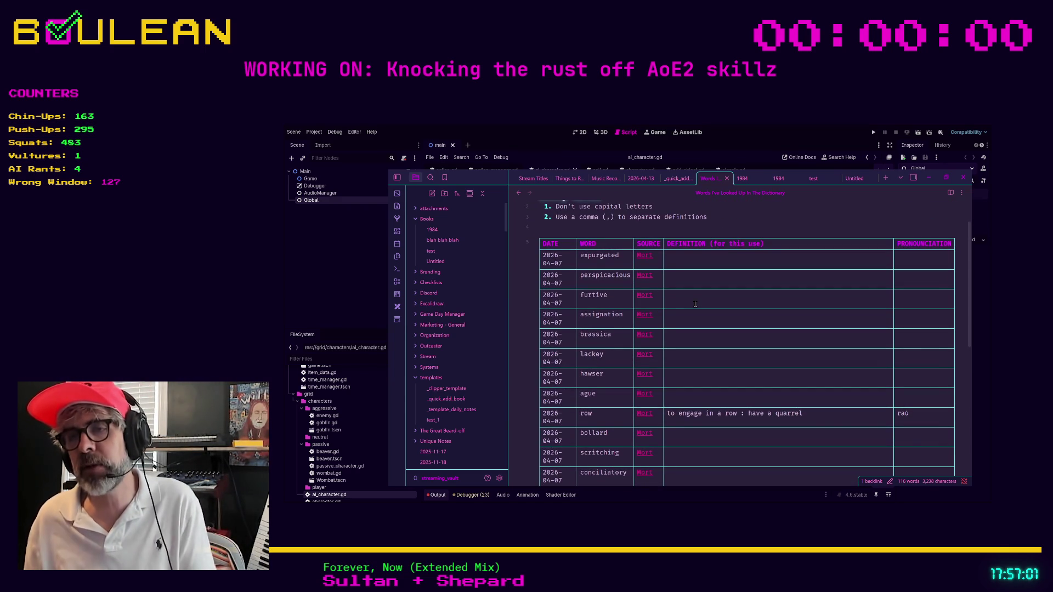
pyautogui.scroll(-5, 695, 304)
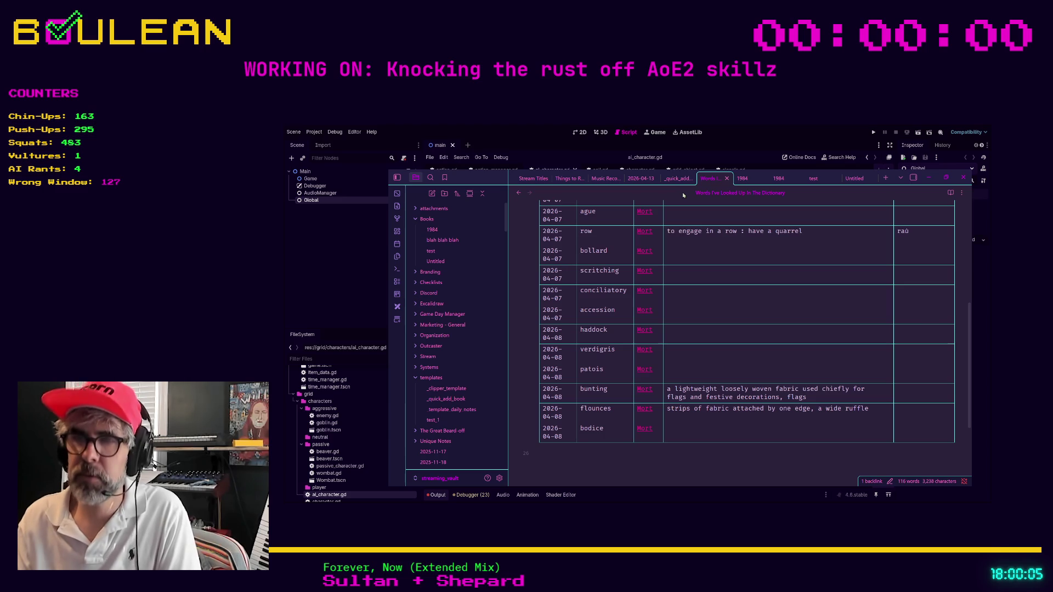
# Return to the Reading Log and bring up the Column options for the DATE header.
pyautogui.hotkey('ctrl', 'o')
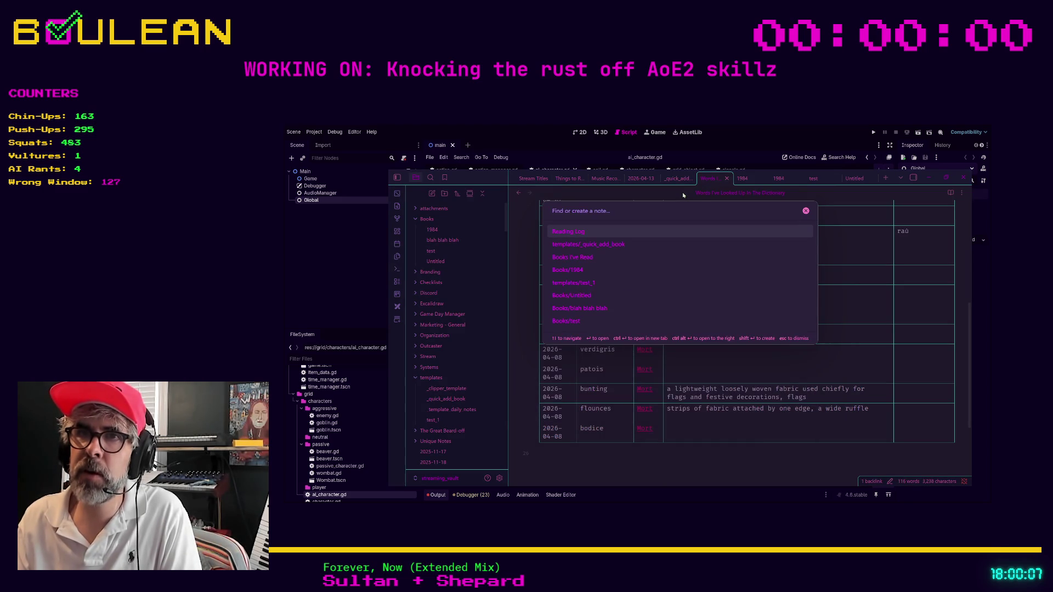
pyautogui.press('Return')
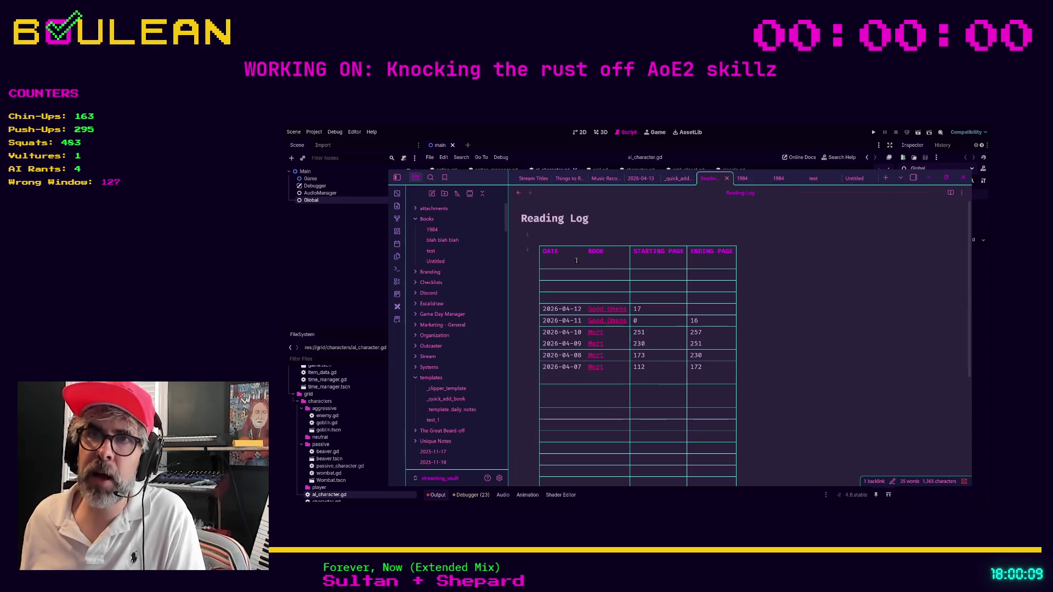
pyautogui.click(577, 260)
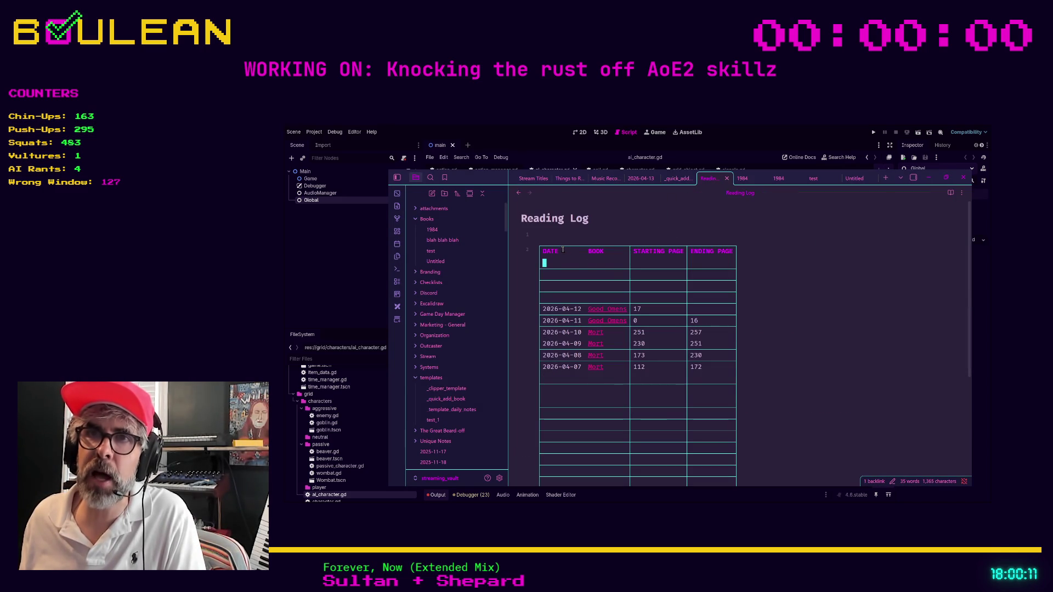
pyautogui.click(559, 250)
pyautogui.rightClick(559, 252)
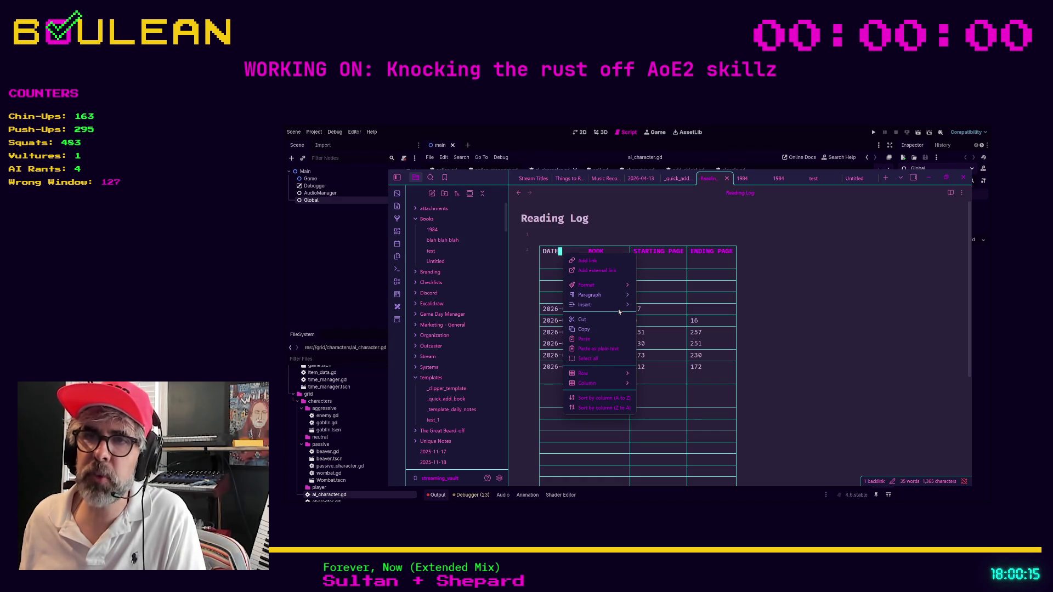
pyautogui.moveTo(601, 382)
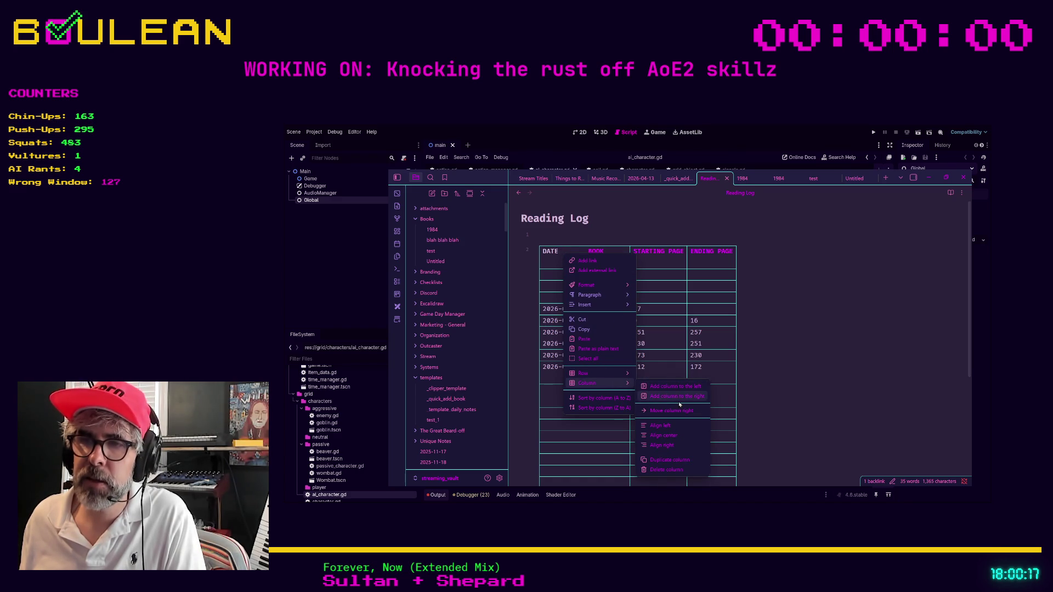
pyautogui.click(666, 469)
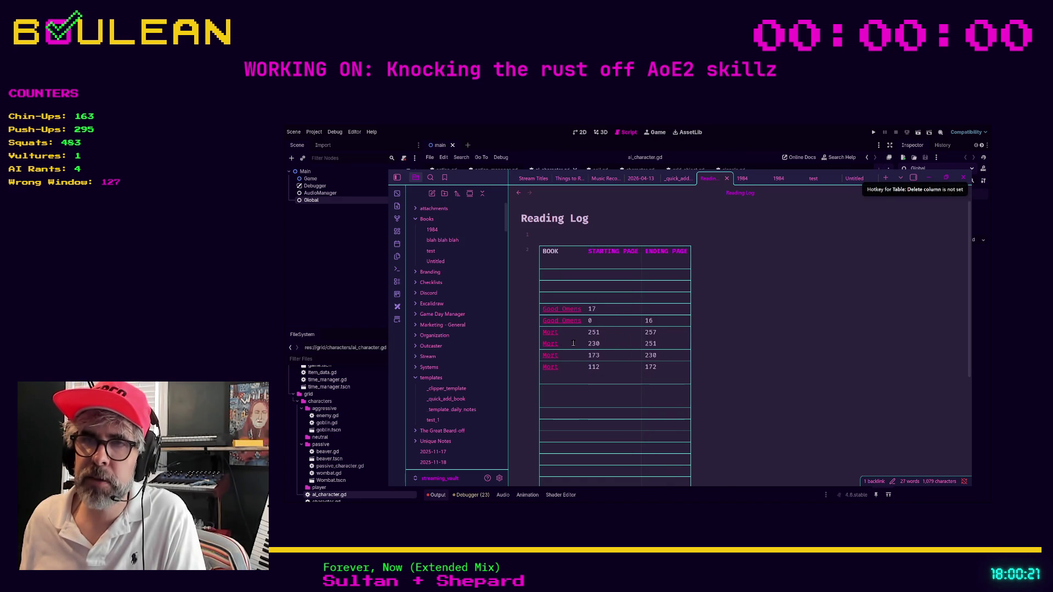
pyautogui.hotkey('ctrl', 'z')
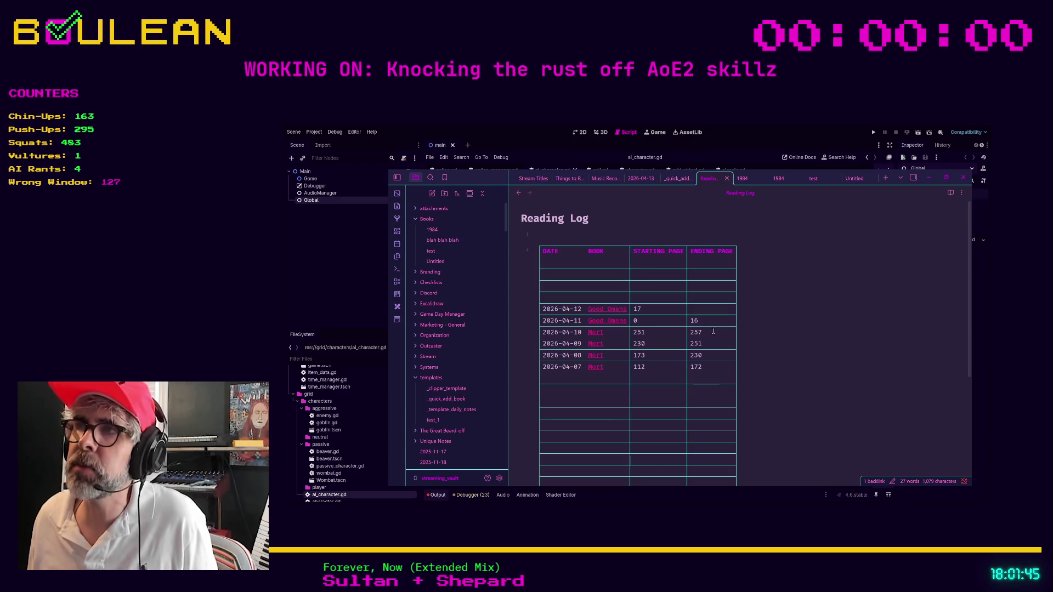
# Open the dictionary note by searching 'words' and scroll through its table.
pyautogui.hotkey('ctrl', 'o')
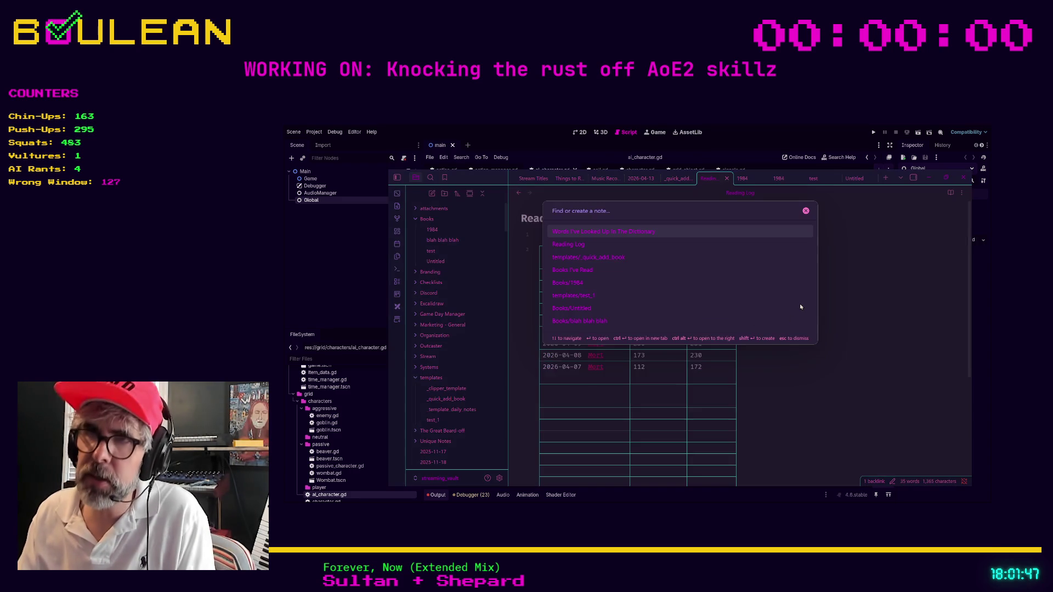
pyautogui.write('wprd')
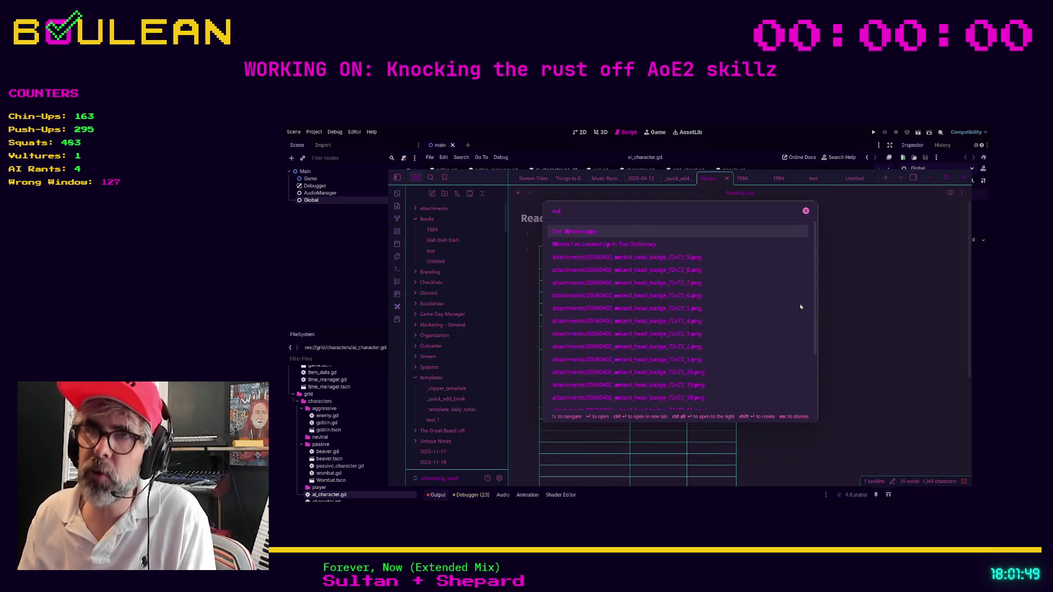
pyautogui.press('BackSpace')
pyautogui.press('BackSpace')
pyautogui.press('BackSpace')
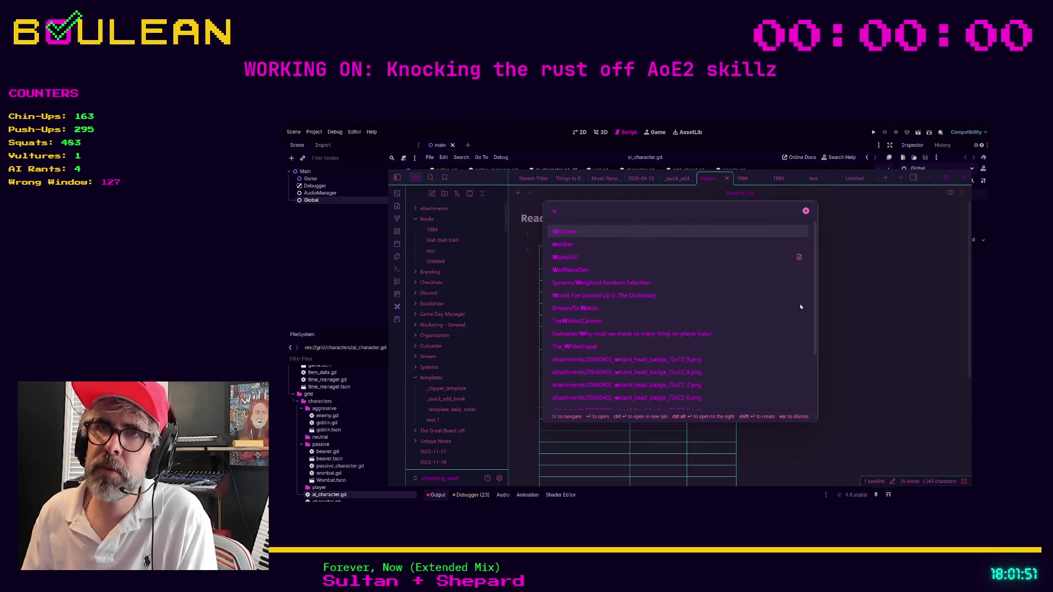
pyautogui.write('ords')
pyautogui.press('Return')
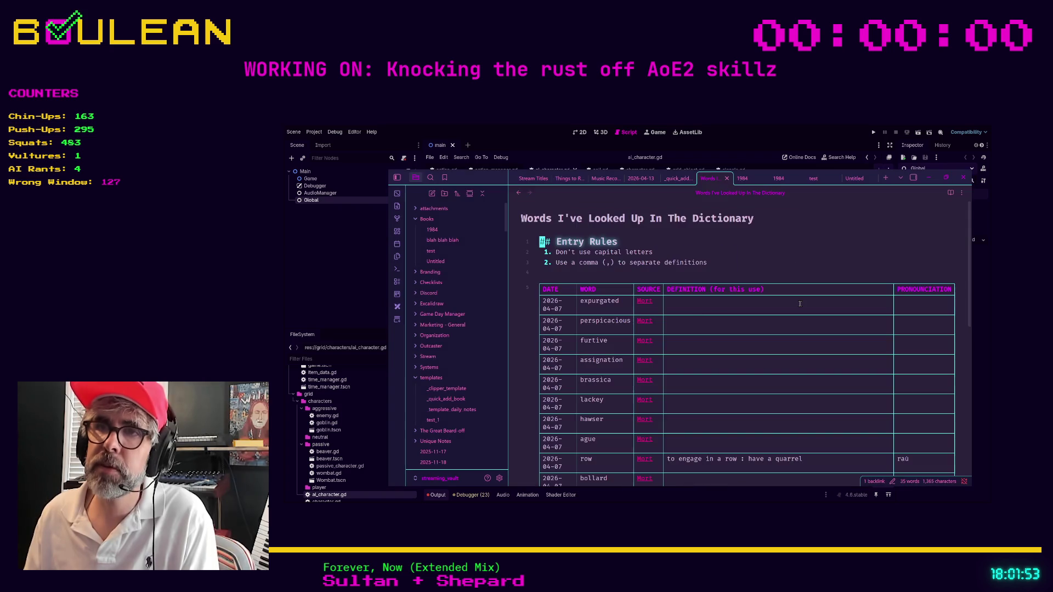
pyautogui.scroll(-6, 625, 404)
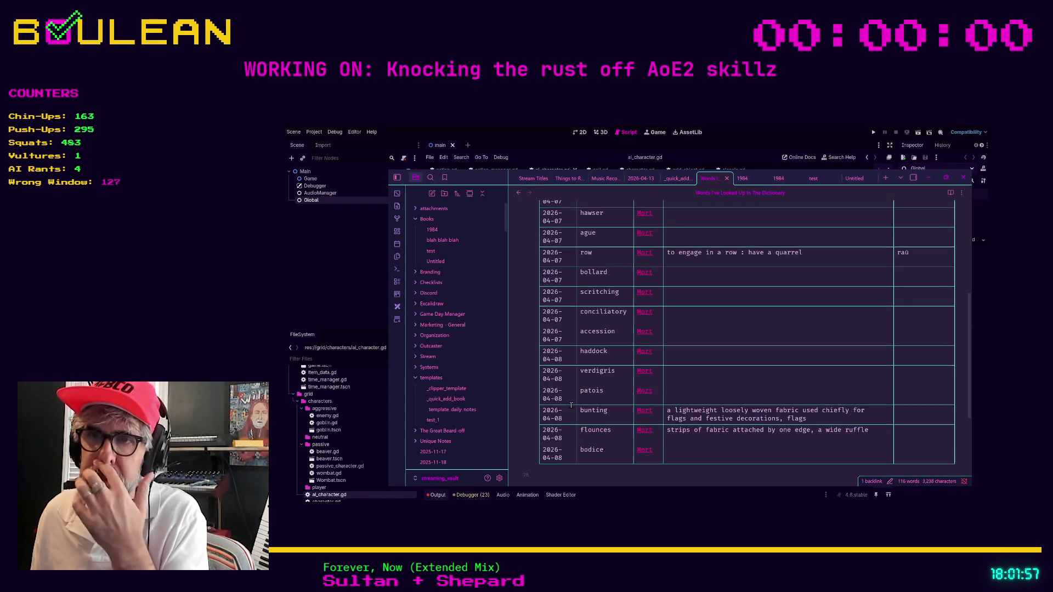
pyautogui.scroll(-1, 571, 405)
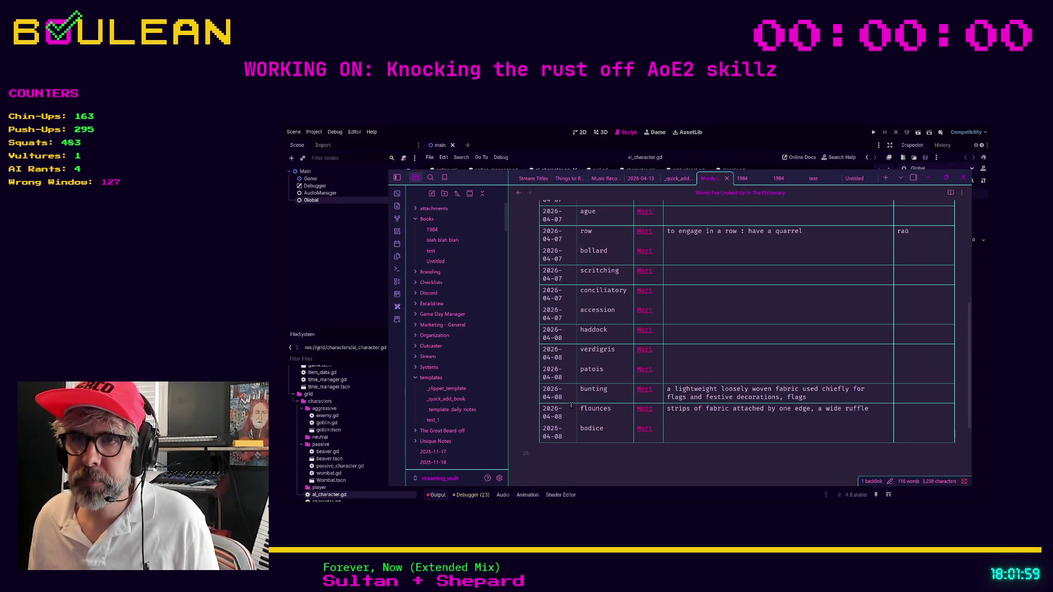
pyautogui.scroll(5, 571, 405)
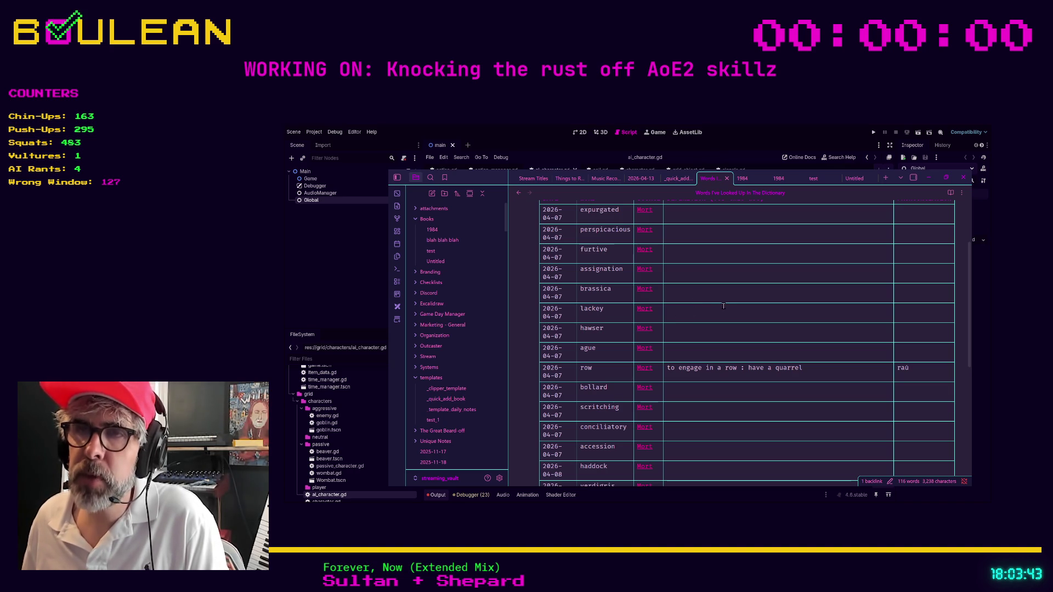
# Run the QuickAdd book command from the command palette.
pyautogui.scroll(2, 723, 306)
pyautogui.click(734, 217)
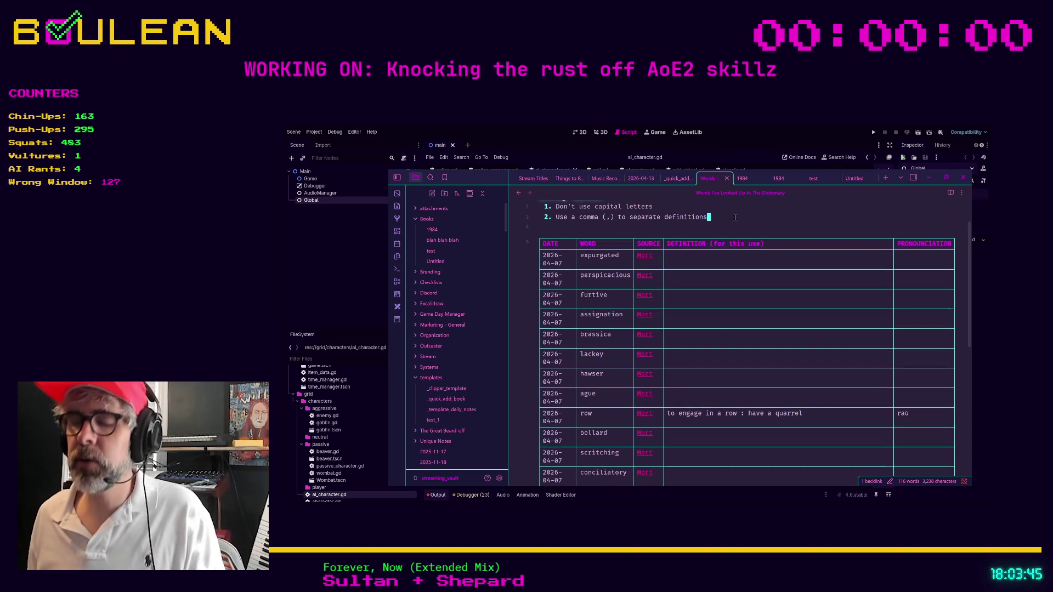
pyautogui.hotkey('ctrl', 'p')
pyautogui.write('q')
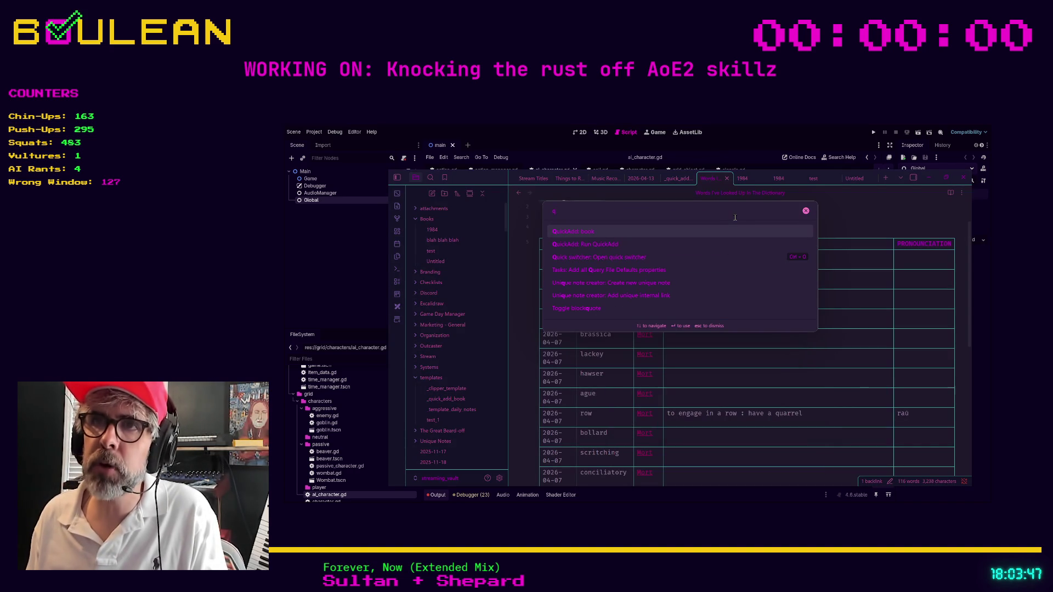
pyautogui.press('Return')
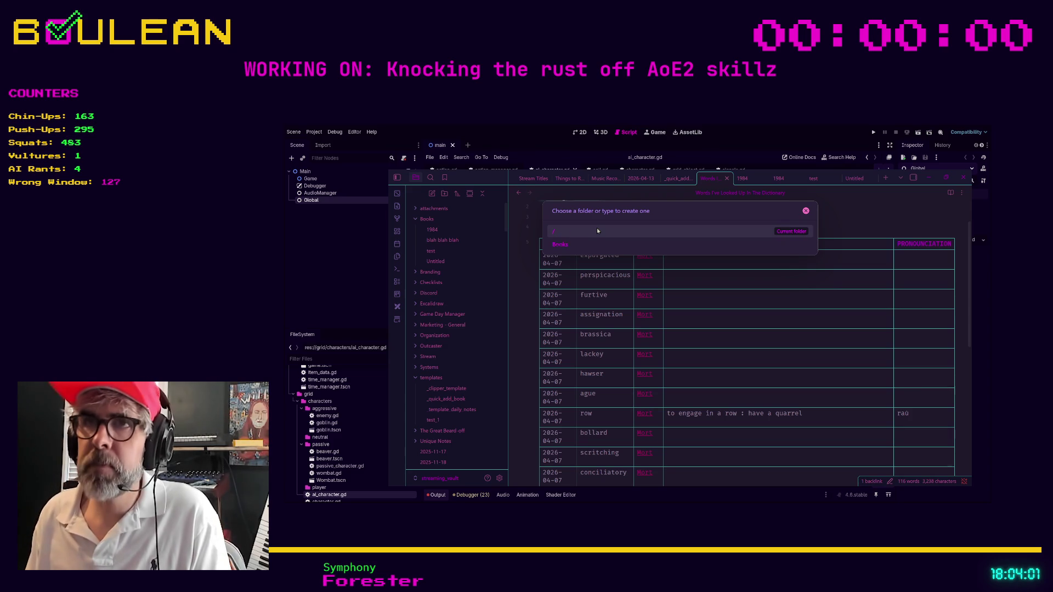
# Choose the Books folder, skip the poster, enter author RedCabin and accept the remaining prompts.
pyautogui.write('Book')
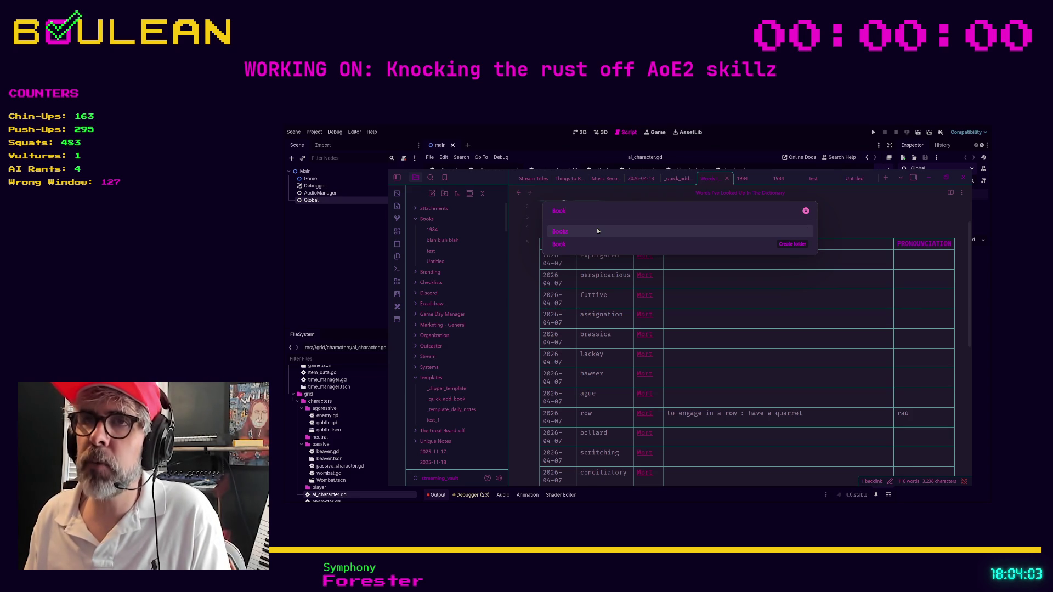
pyautogui.write('s')
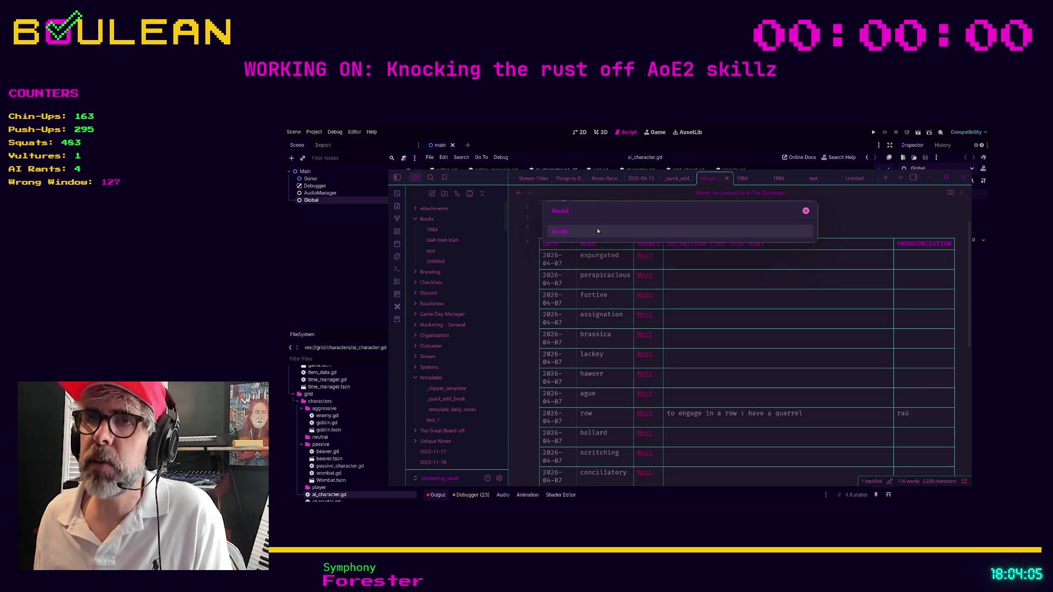
pyautogui.press('Return')
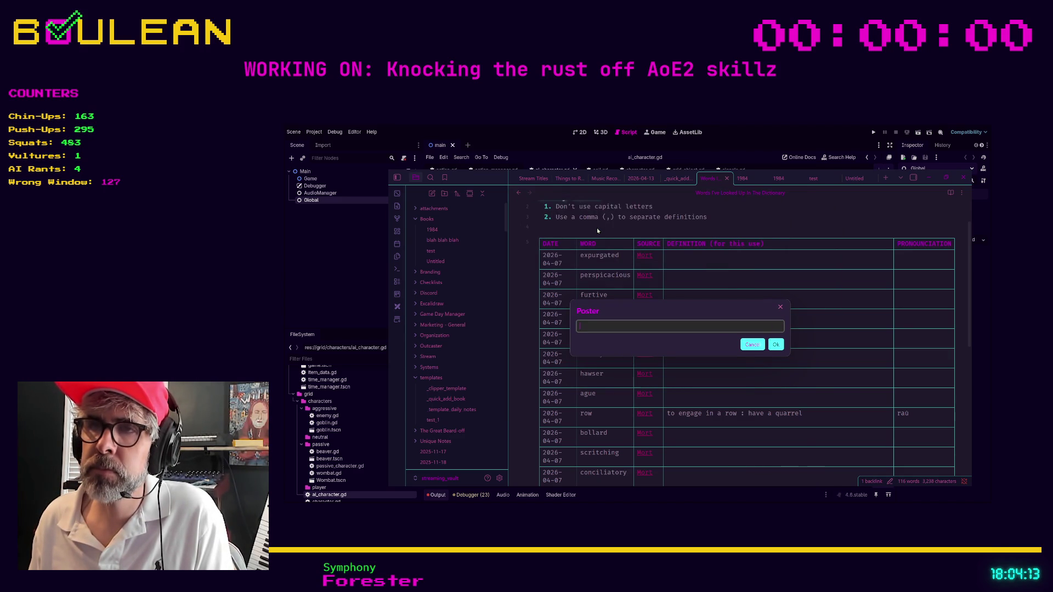
pyautogui.press('Return')
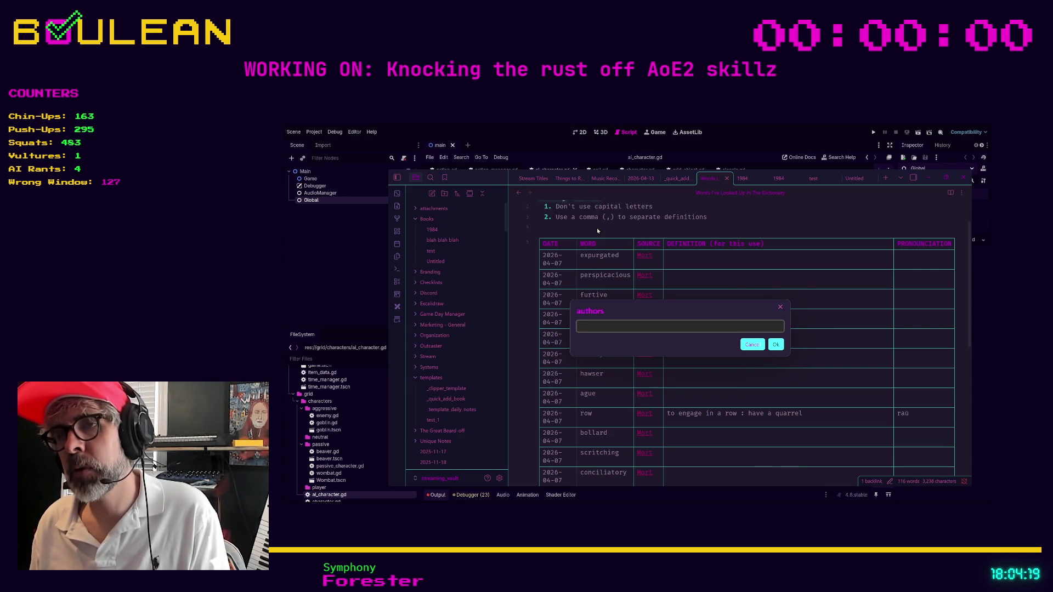
pyautogui.write('RedCabing')
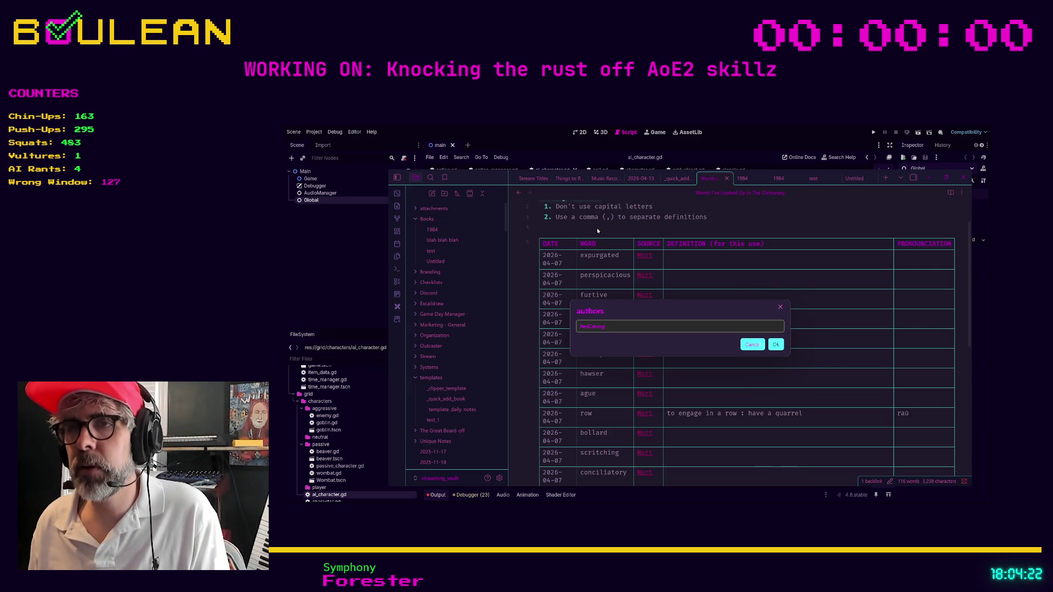
pyautogui.press('Return')
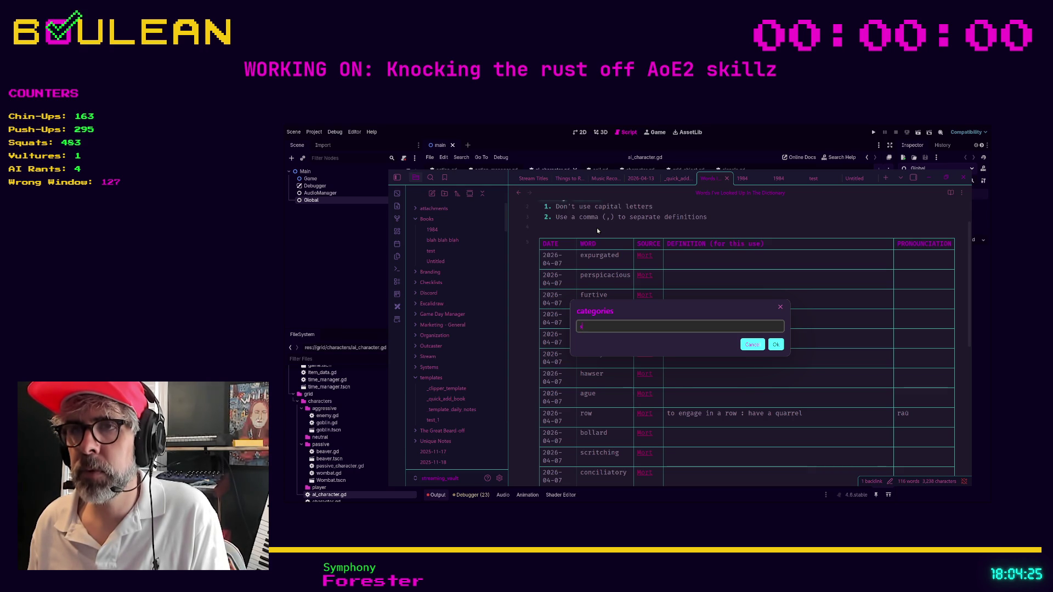
pyautogui.press('Return')
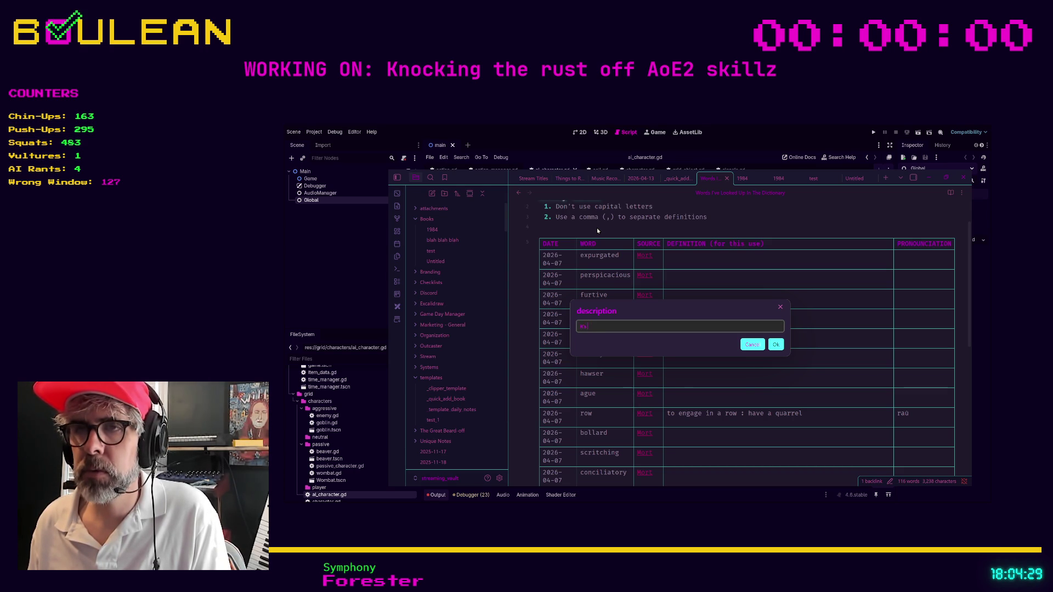
pyautogui.press('Return')
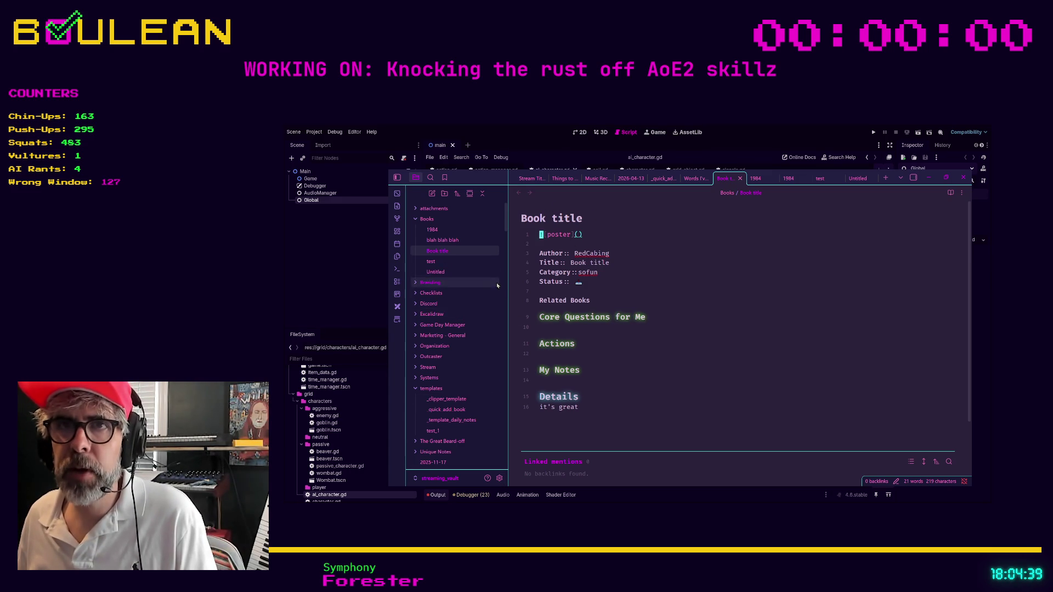
pyautogui.moveTo(507, 280); pyautogui.dragTo(548, 276)
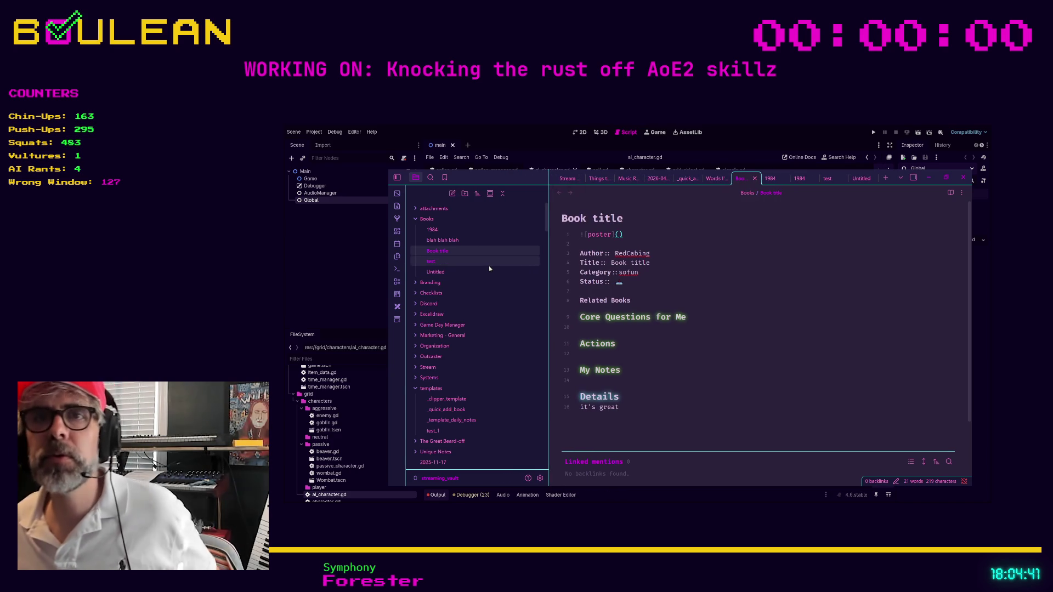
pyautogui.scroll(-1, 443, 270)
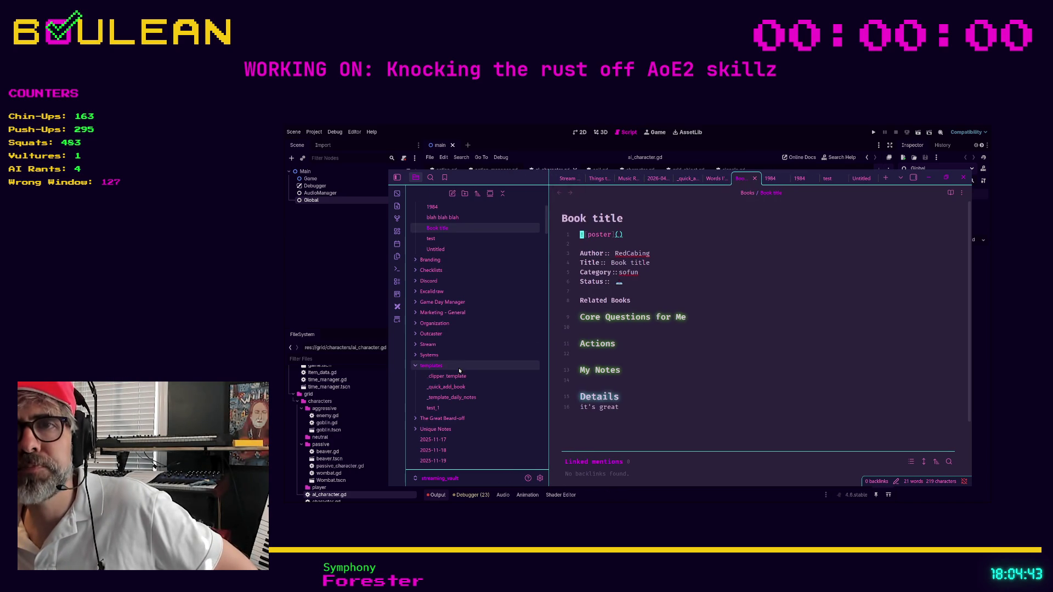
pyautogui.click(447, 397)
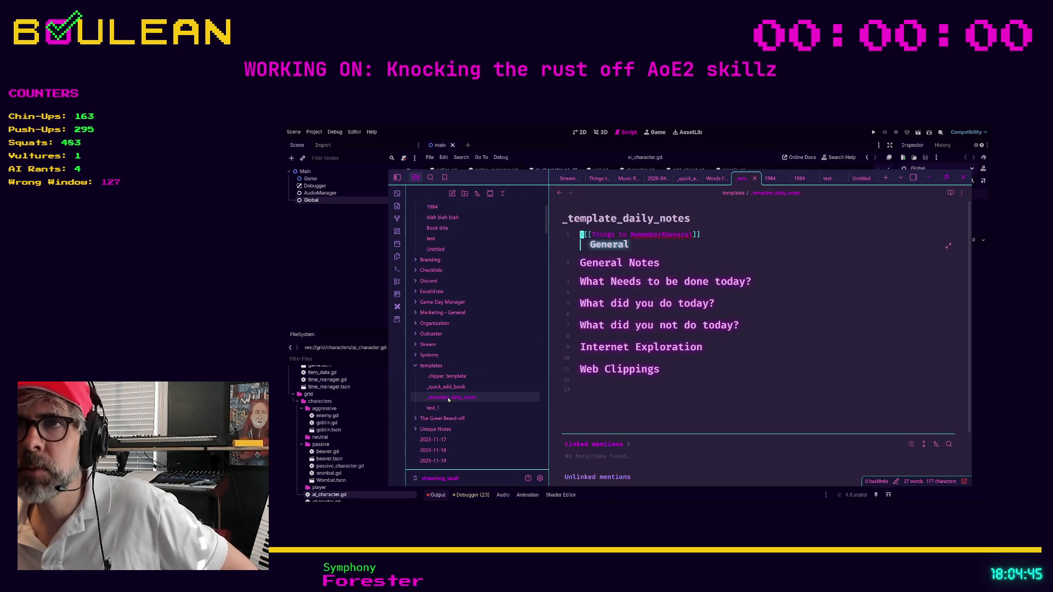
pyautogui.click(652, 259)
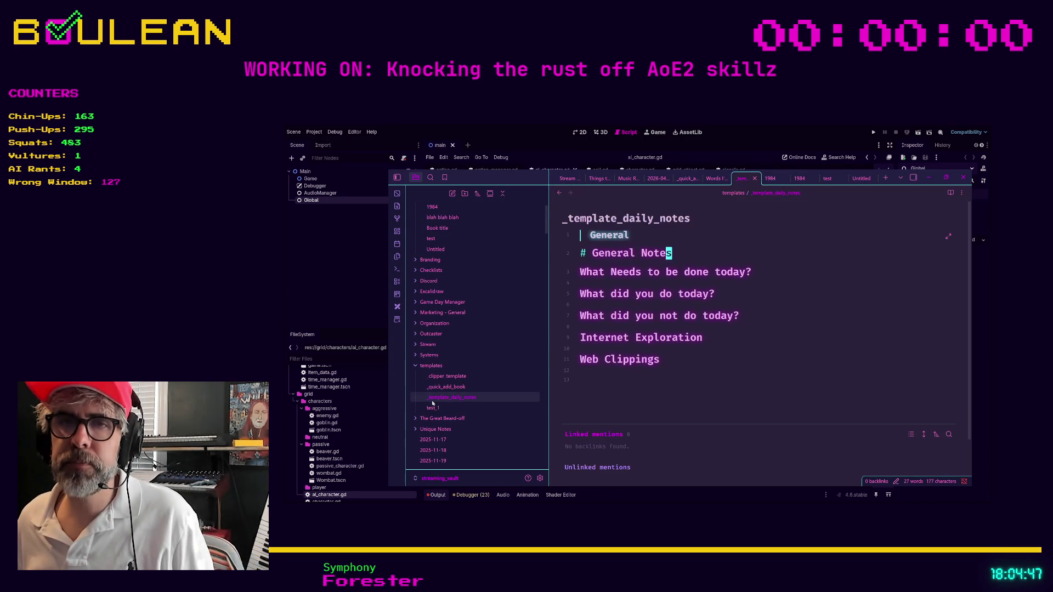
pyautogui.click(445, 386)
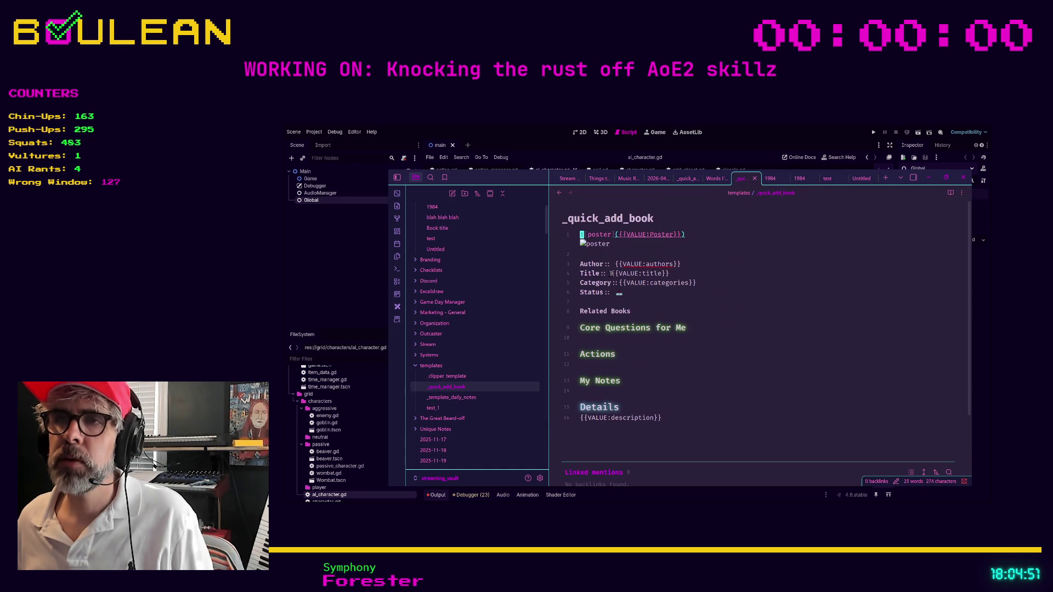
pyautogui.moveTo(611, 273); pyautogui.dragTo(675, 276)
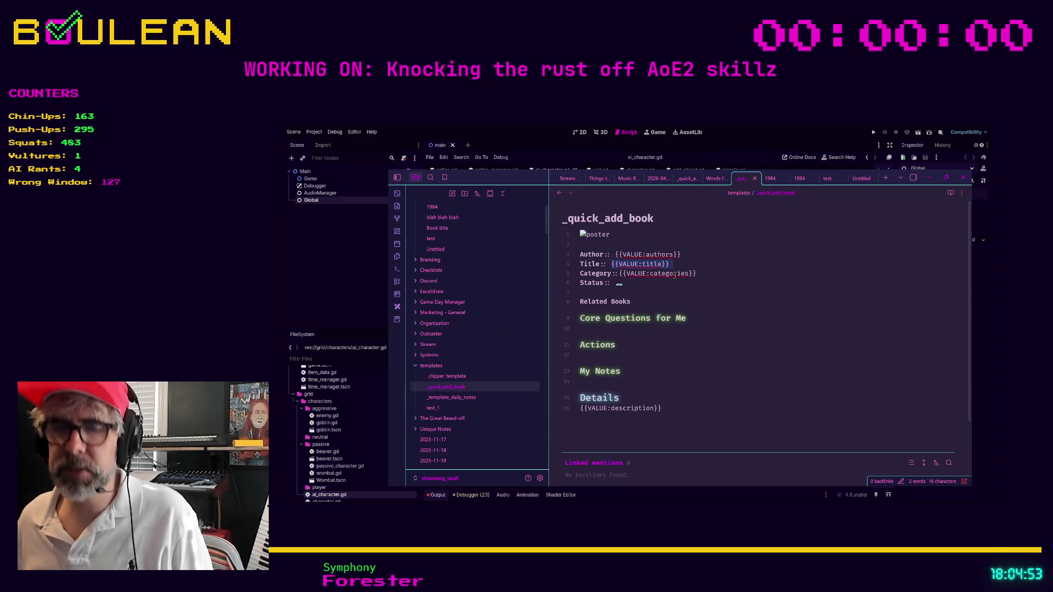
pyautogui.press('Right')
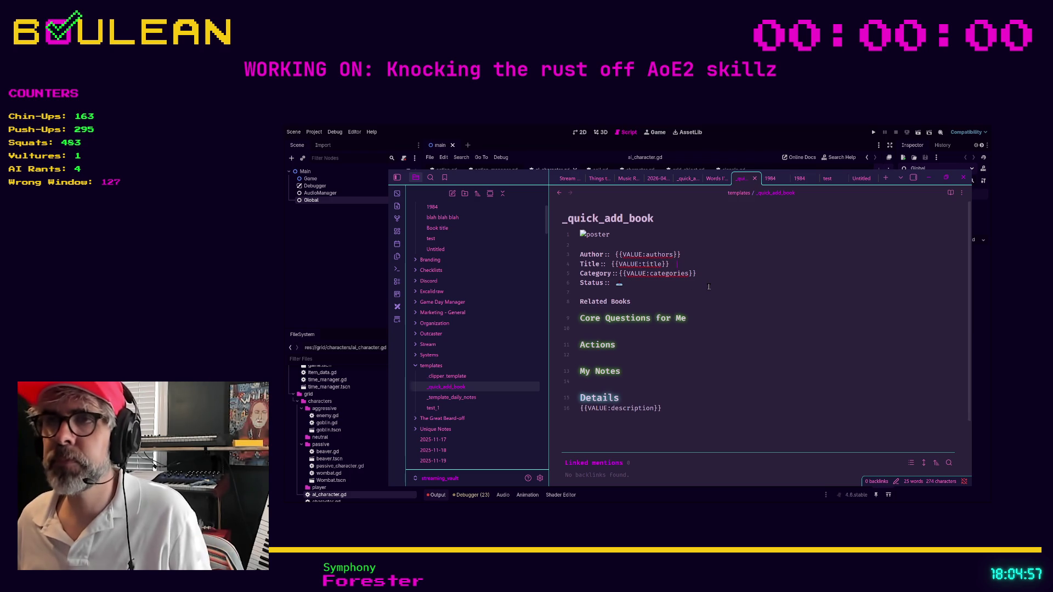
pyautogui.hotkey('shift', 'Left')
pyautogui.hotkey('shift', 'Left')
pyautogui.hotkey('shift', 'Left')
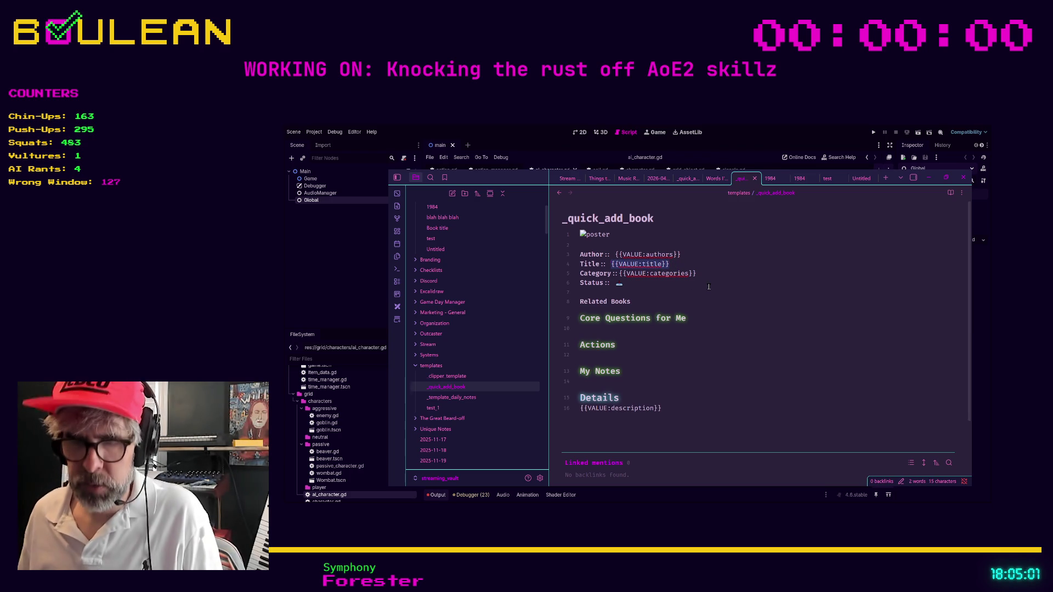
pyautogui.press('Escape')
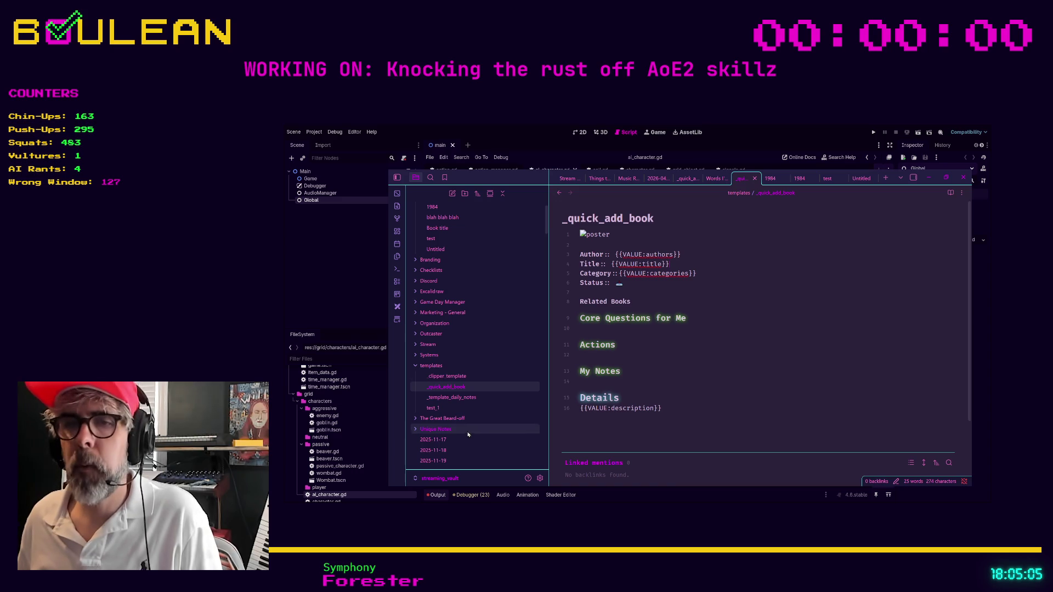
# Set the QuickAdd Book choice's file name format to {{VALUE:title}}.
pyautogui.click(539, 479)
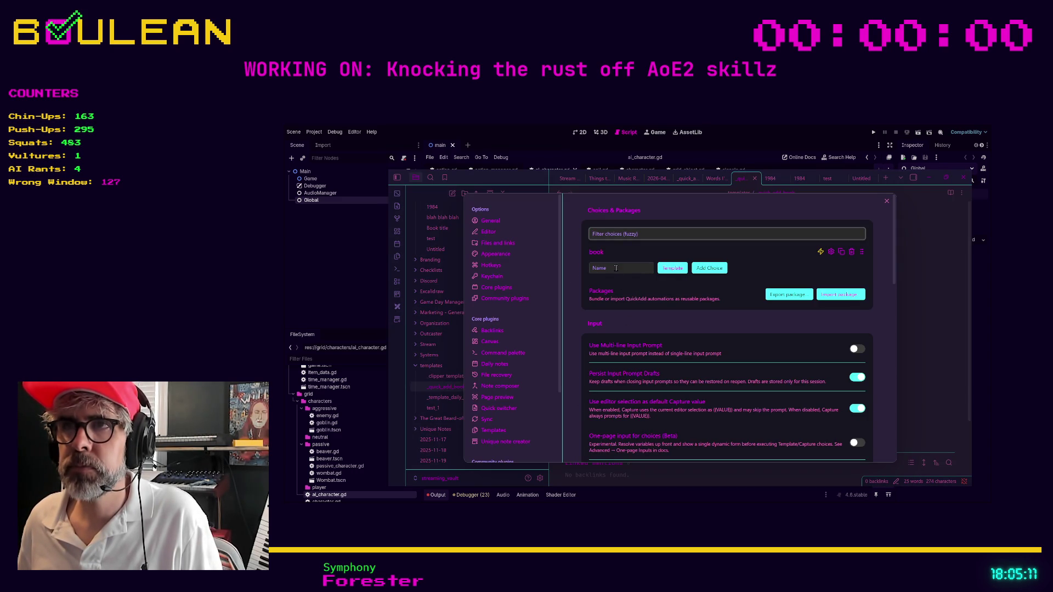
pyautogui.click(634, 268)
pyautogui.click(831, 252)
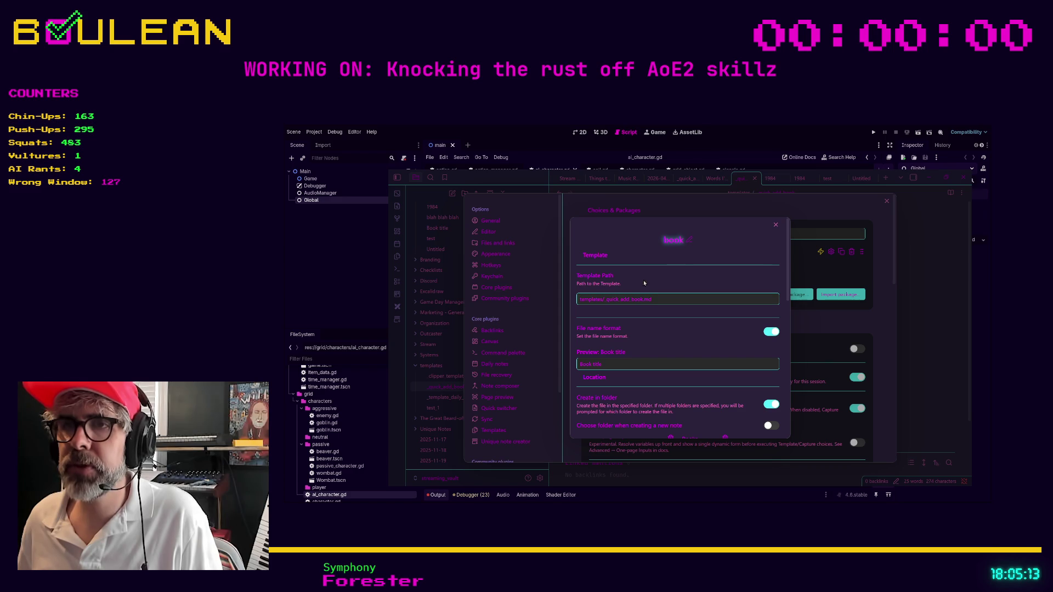
pyautogui.click(661, 363)
pyautogui.write('{{VALUE:title}}')
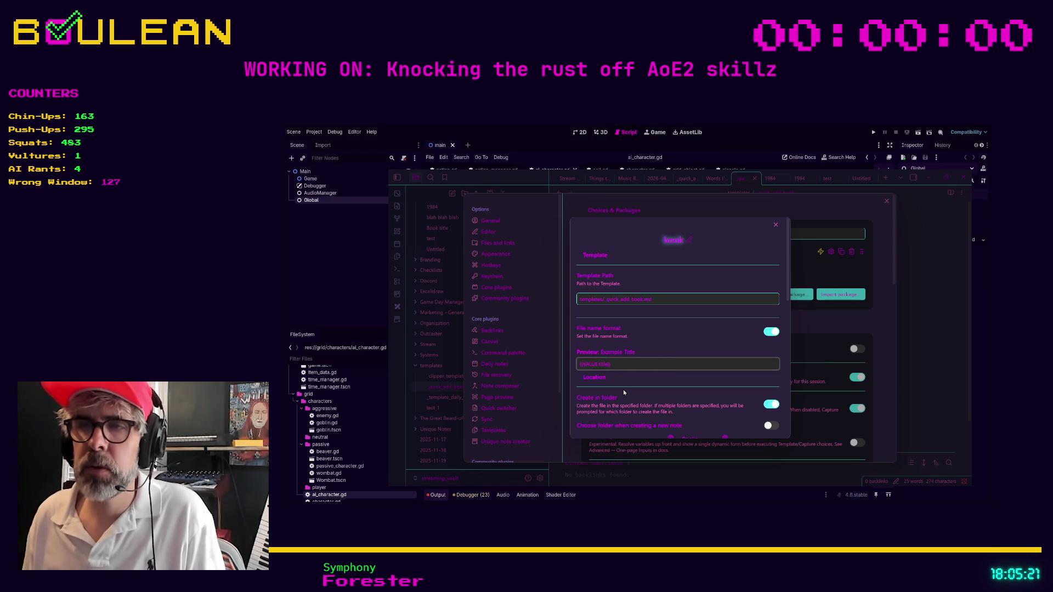
pyautogui.write('}')
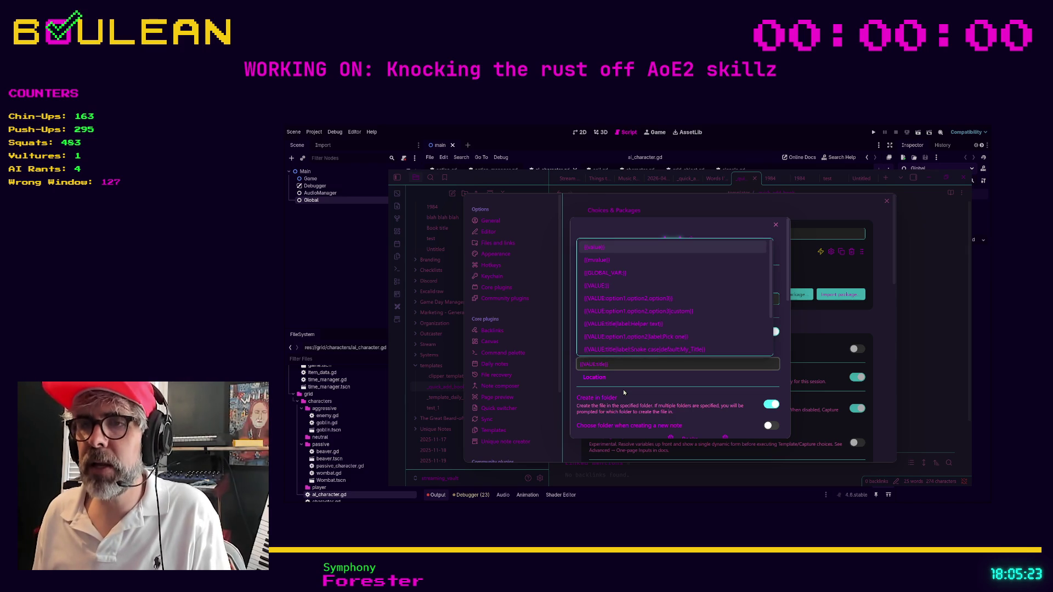
pyautogui.hotkey('ctrl', 'a')
pyautogui.hotkey('ctrl', 'c')
pyautogui.press('BackSpace')
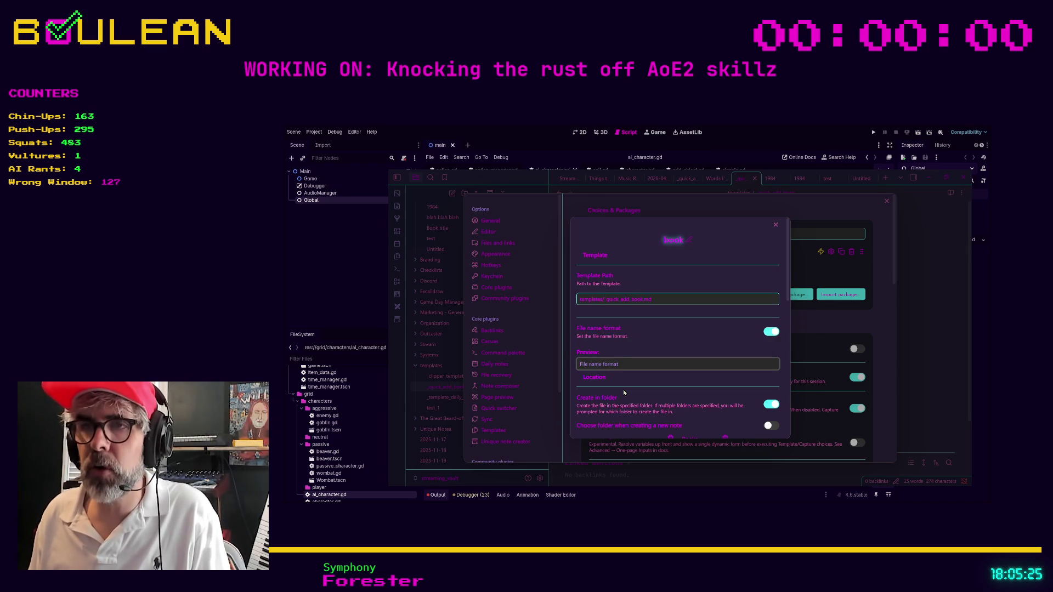
pyautogui.write('{{Va')
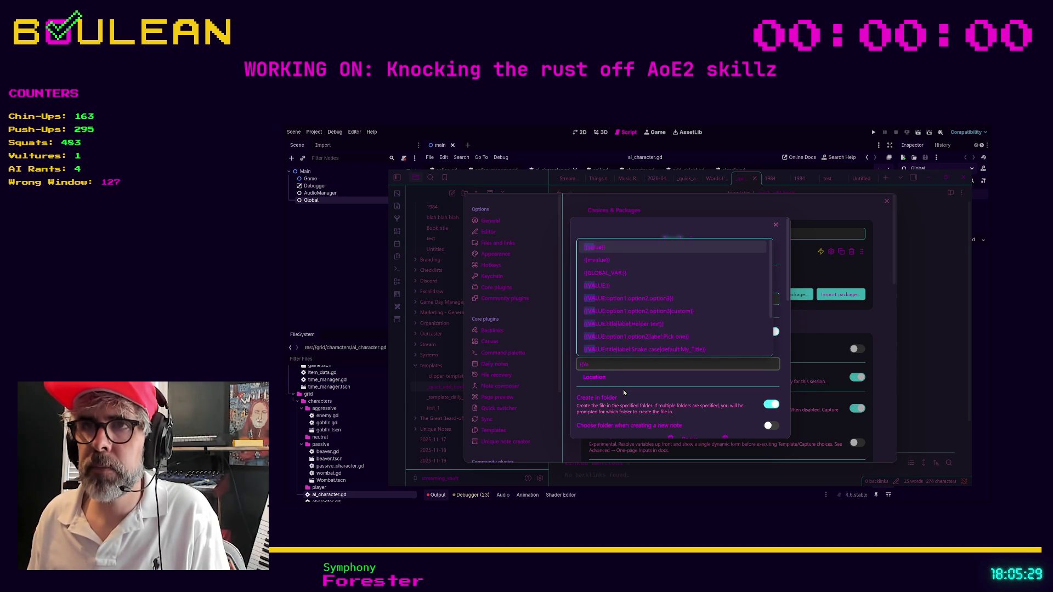
pyautogui.write('l')
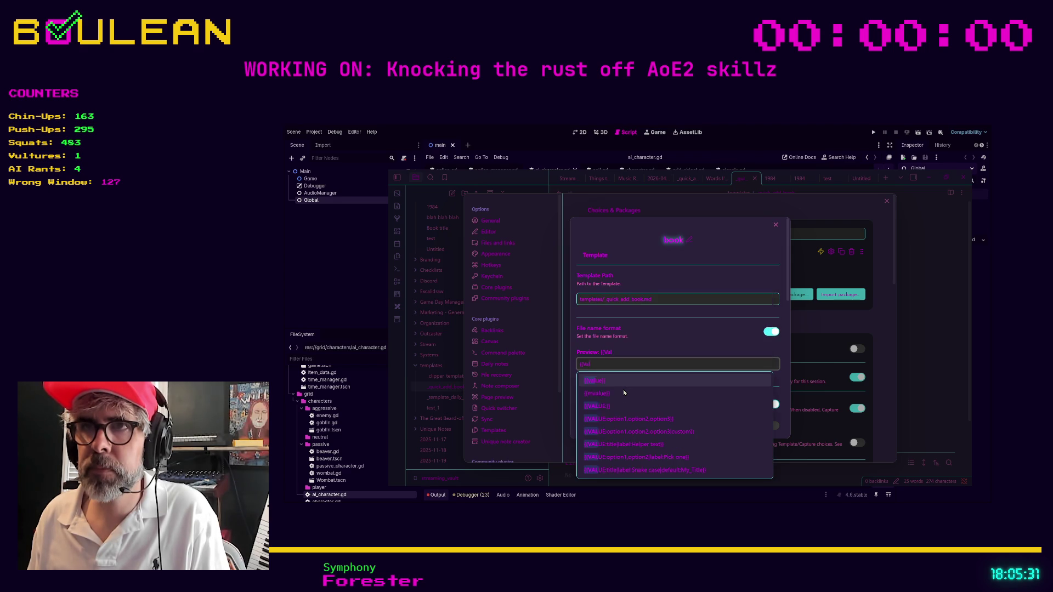
pyautogui.write('ue:T')
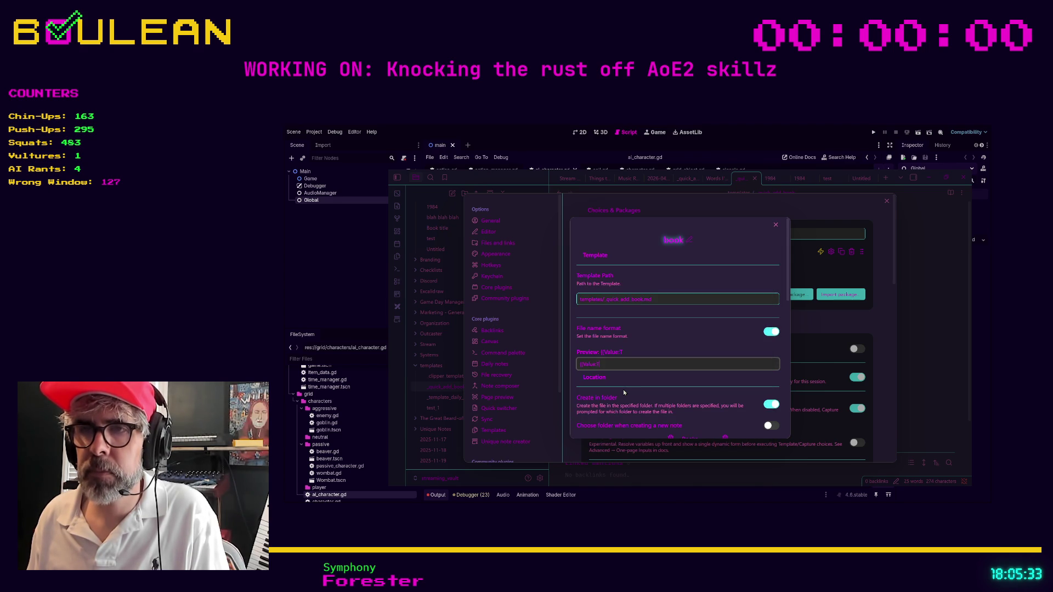
pyautogui.hotkey('ctrl', 'a')
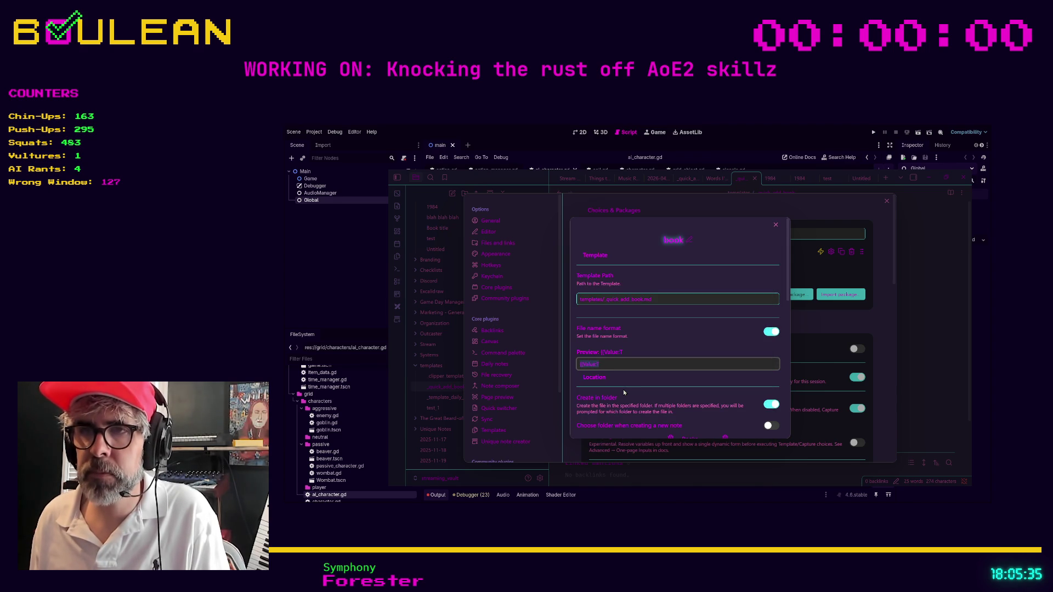
pyautogui.hotkey('ctrl', 'v')
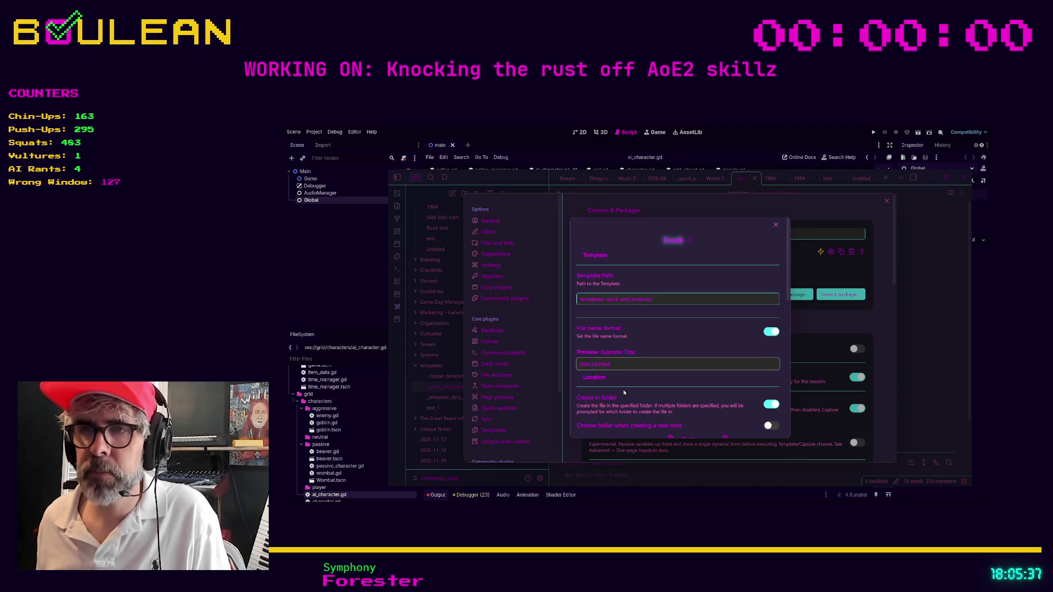
pyautogui.click(618, 377)
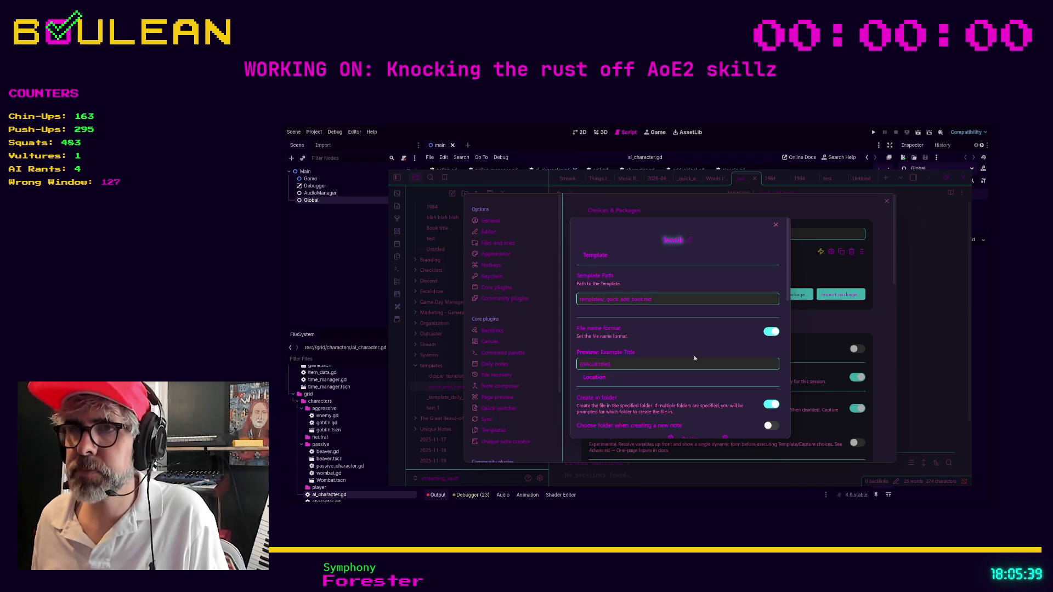
# Turn off Create in folder for the Book choice and close its configuration.
pyautogui.scroll(-1, 694, 358)
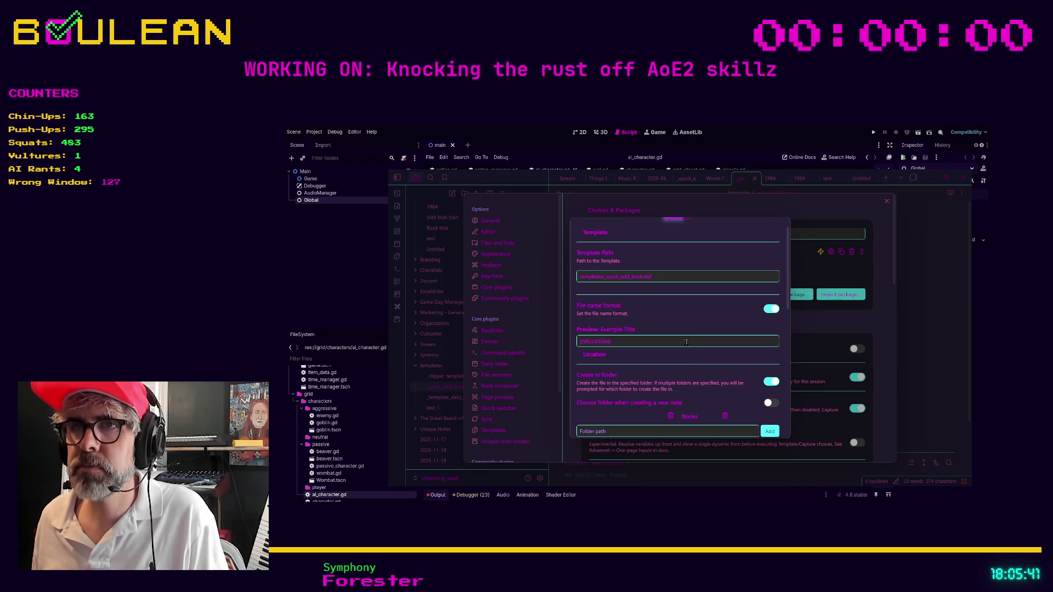
pyautogui.scroll(-1, 669, 319)
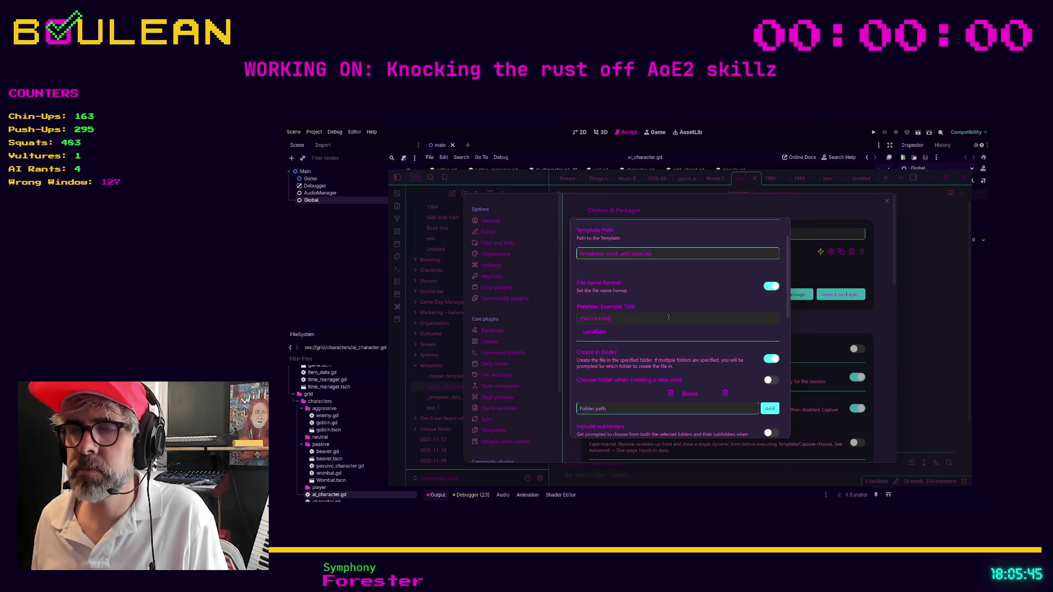
pyautogui.scroll(-1, 668, 318)
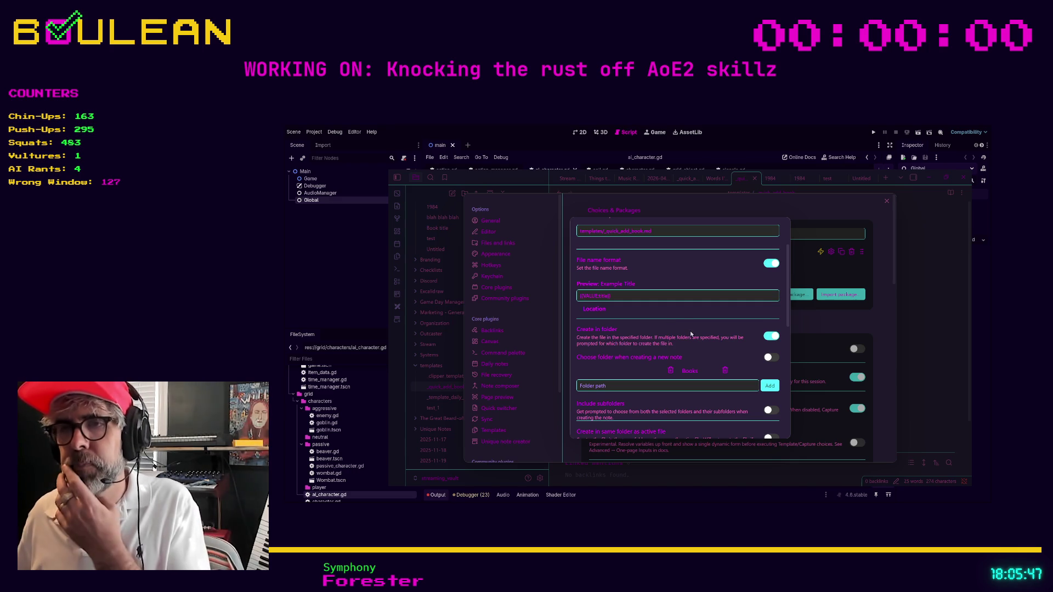
pyautogui.scroll(-1, 690, 331)
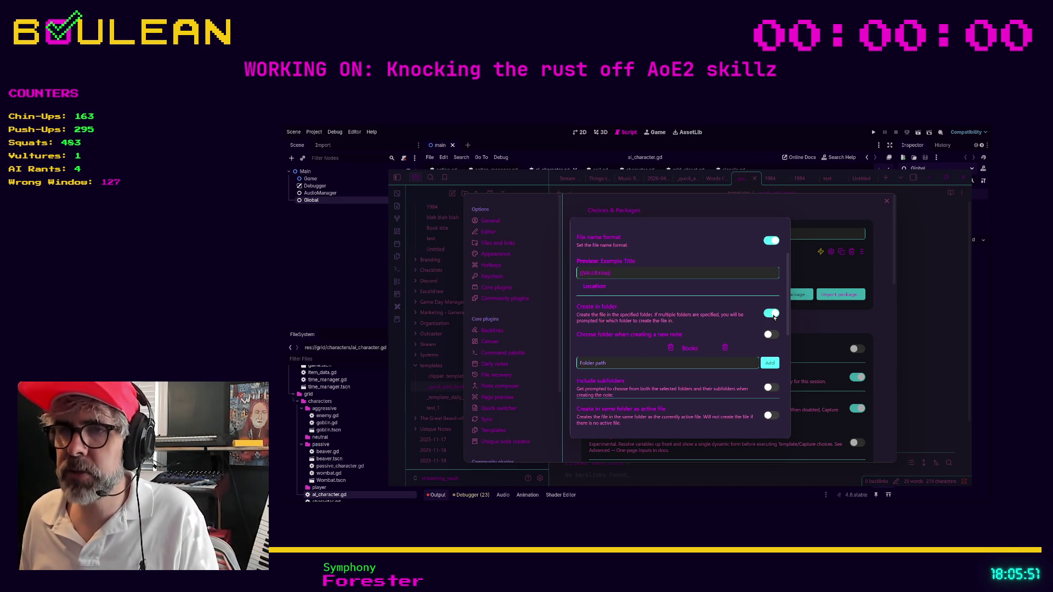
pyautogui.scroll(-4, 713, 324)
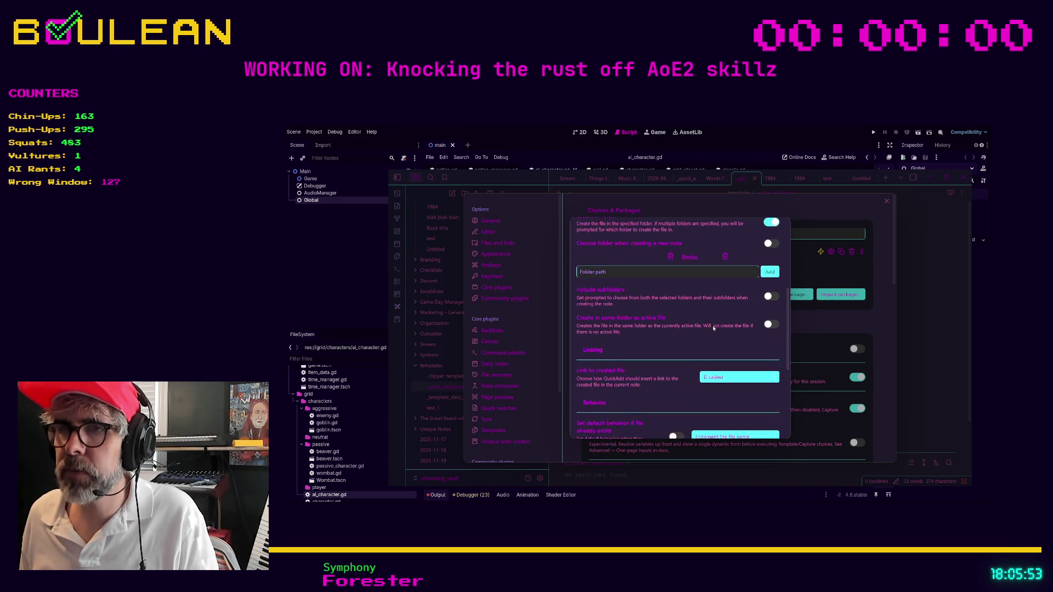
pyautogui.scroll(-1, 712, 328)
pyautogui.scroll(6, 713, 327)
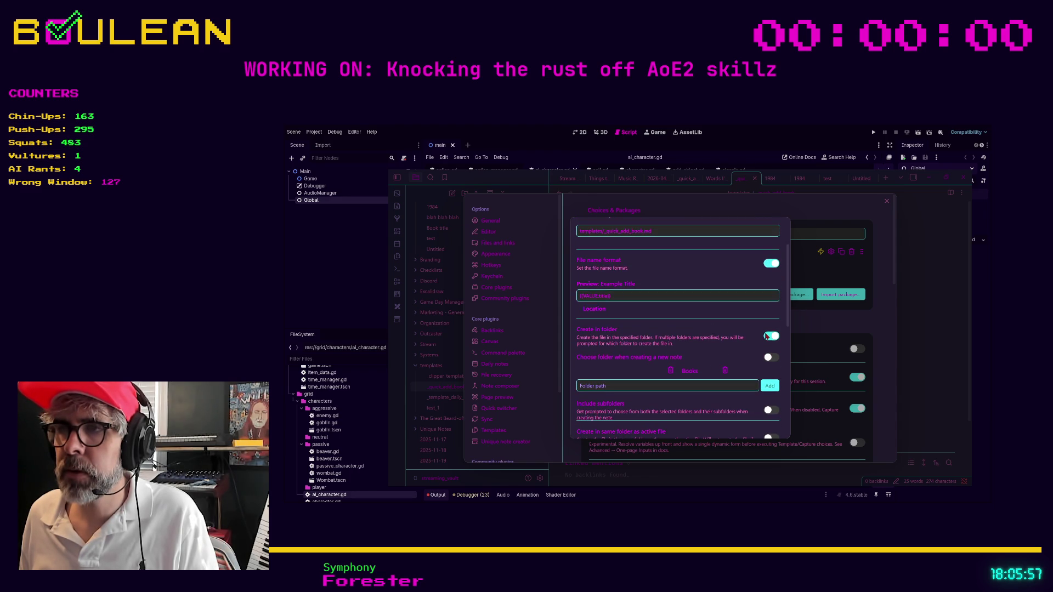
pyautogui.click(767, 336)
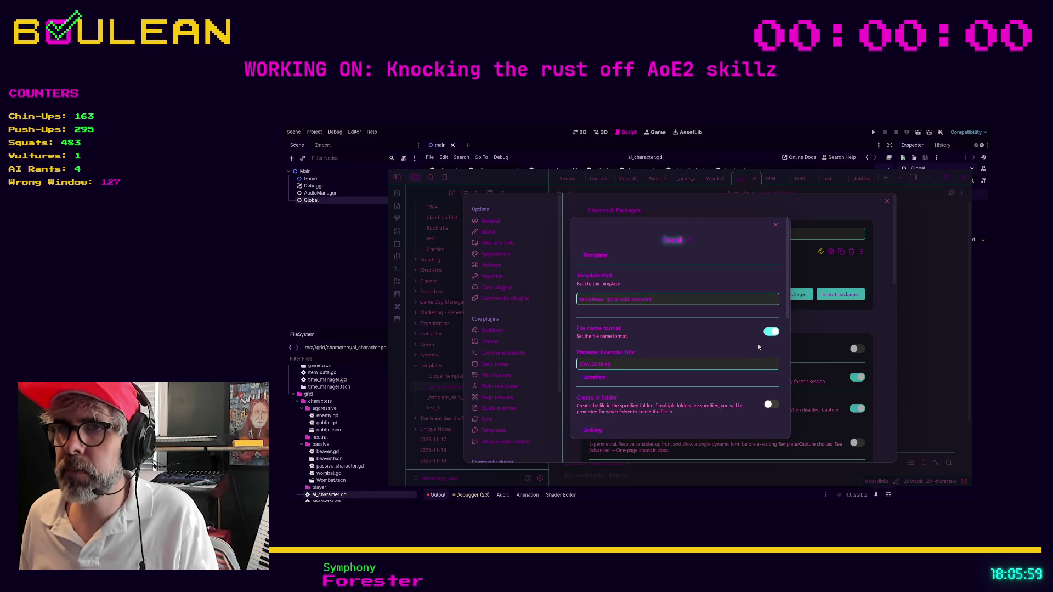
pyautogui.click(775, 225)
# Run the QuickAdd Book choice again with the title 'RedCabin and the Soggy Bros'.
pyautogui.click(886, 201)
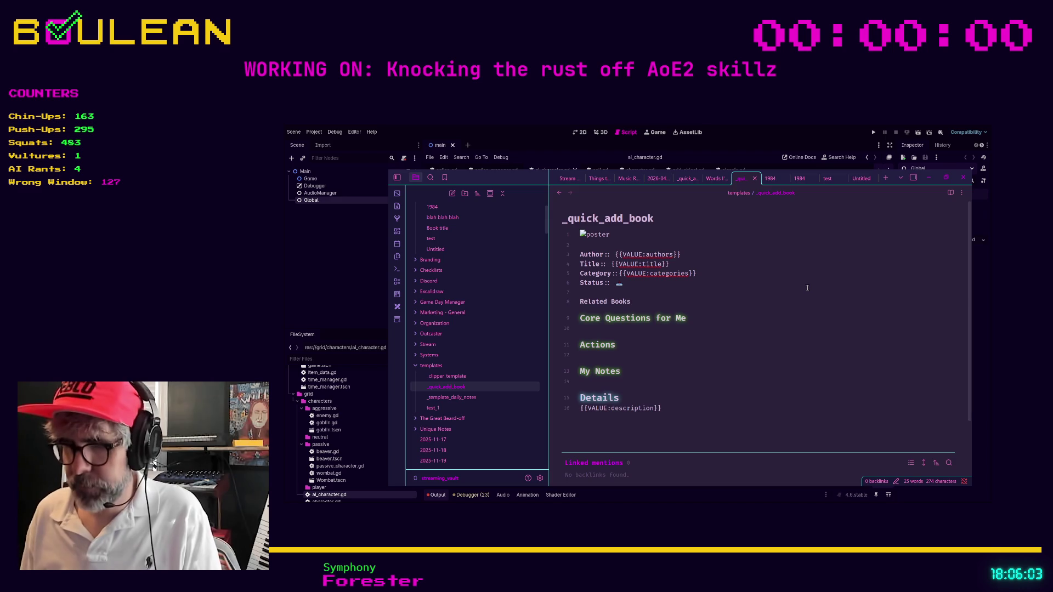
pyautogui.hotkey('ctrl', 'p')
pyautogui.write('quickadd')
pyautogui.press('Return')
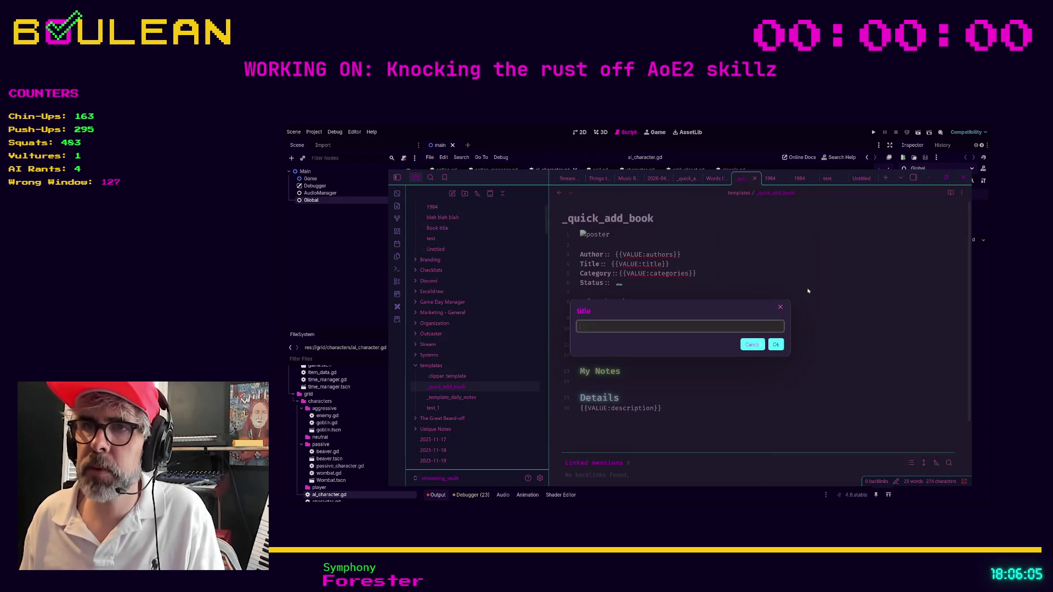
pyautogui.write('Red')
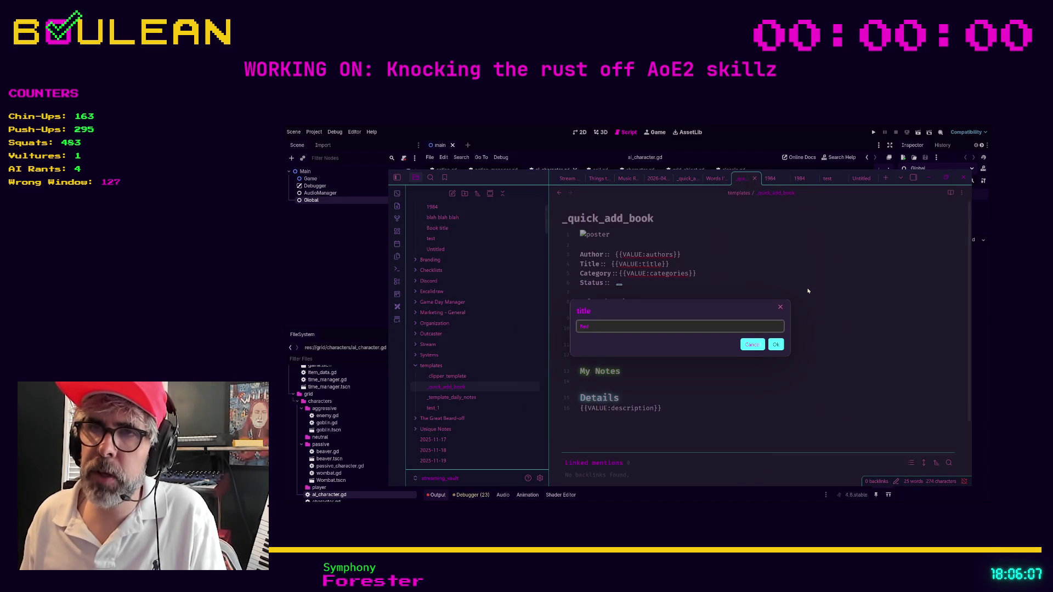
pyautogui.write('Cat')
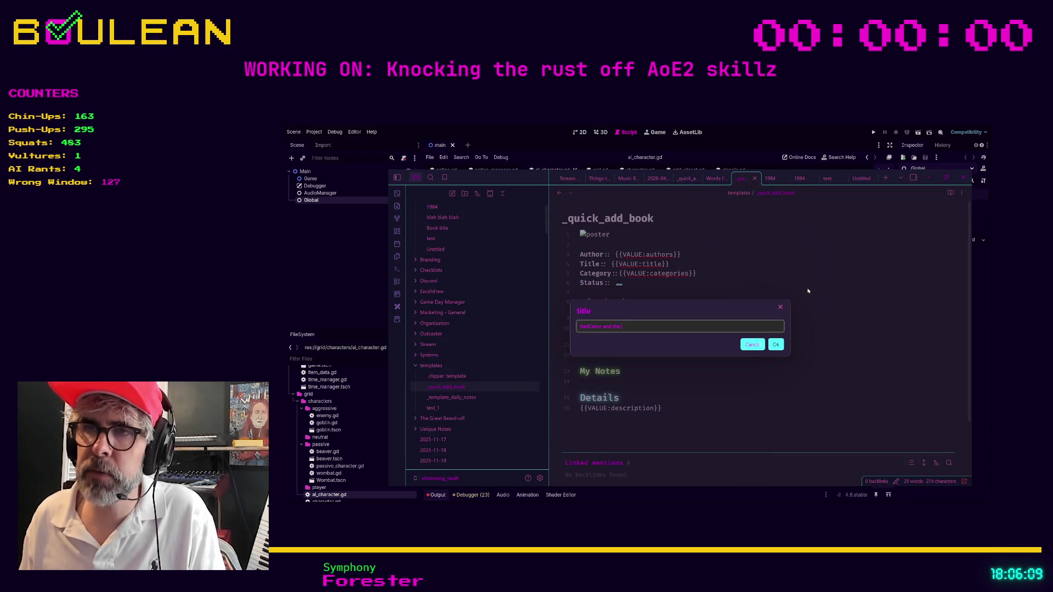
pyautogui.write('Soog')
pyautogui.press('BackSpace')
pyautogui.press('BackSpace')
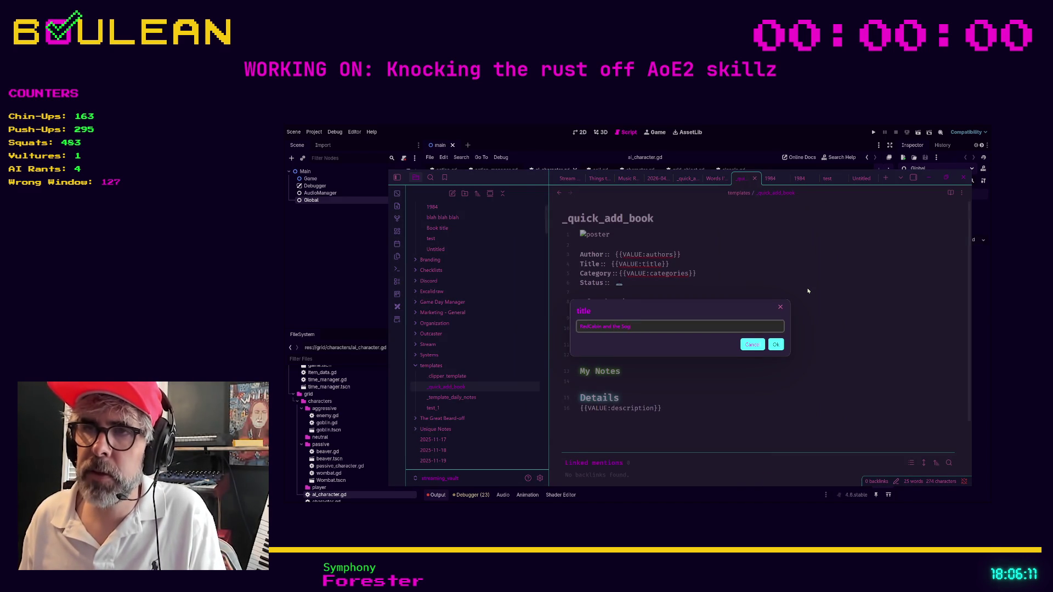
pyautogui.write('ggy Bros')
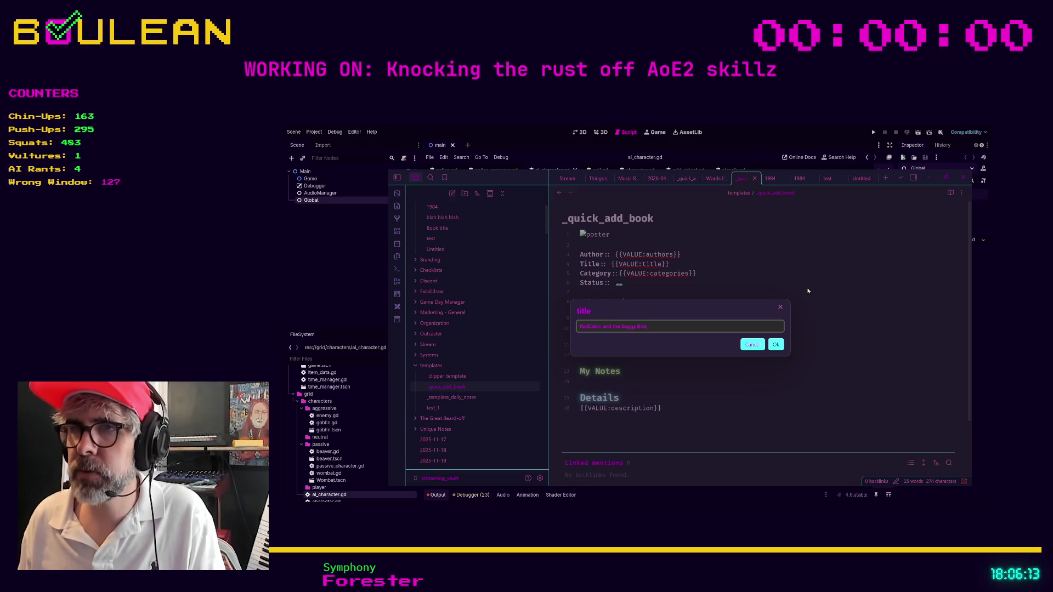
pyautogui.press('Return')
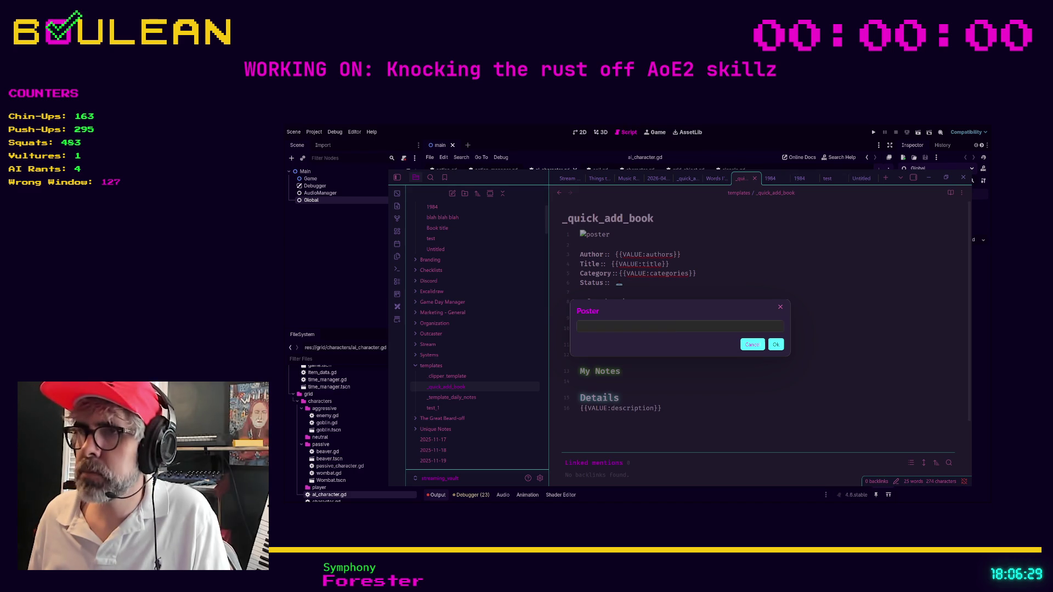
# Paste the poster image, confirm the author, pick the category and enter the 'Hooray! Game!' description.
pyautogui.hotkey('ctrl', 'v')
pyautogui.click(772, 345)
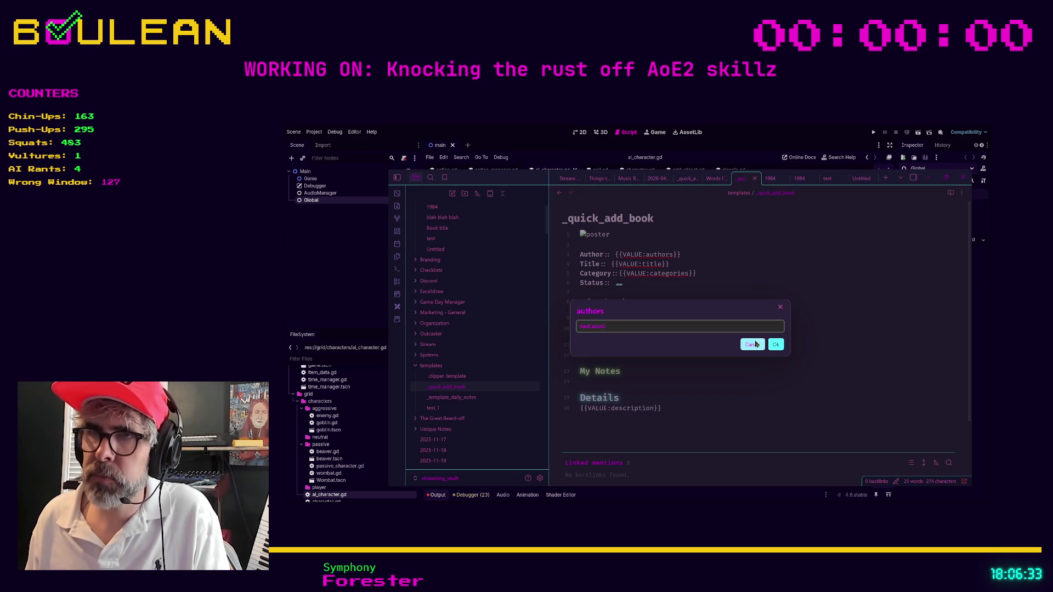
pyautogui.press('Return')
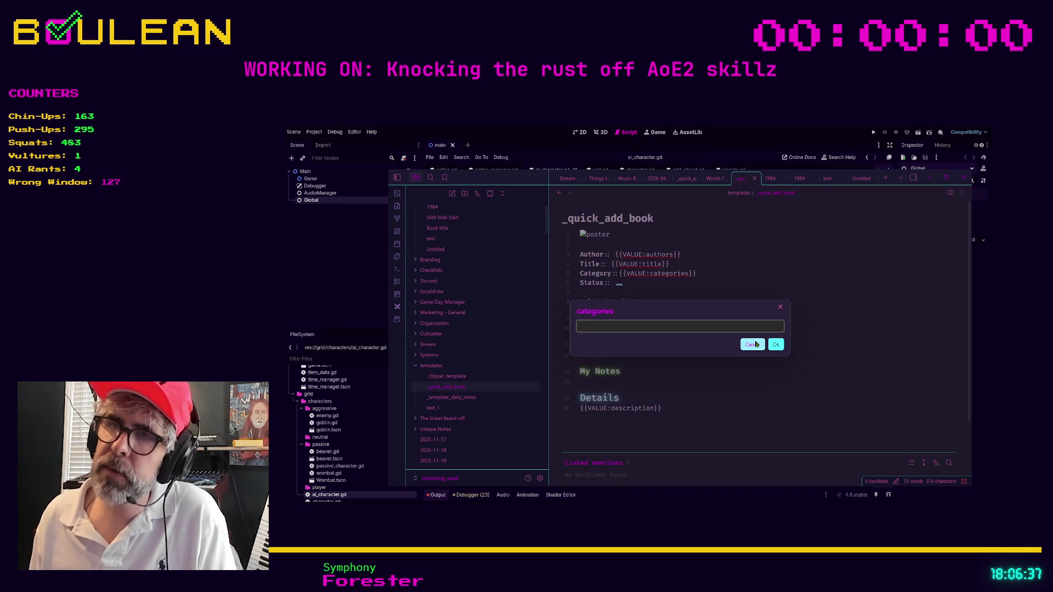
pyautogui.write('se')
pyautogui.press('Return')
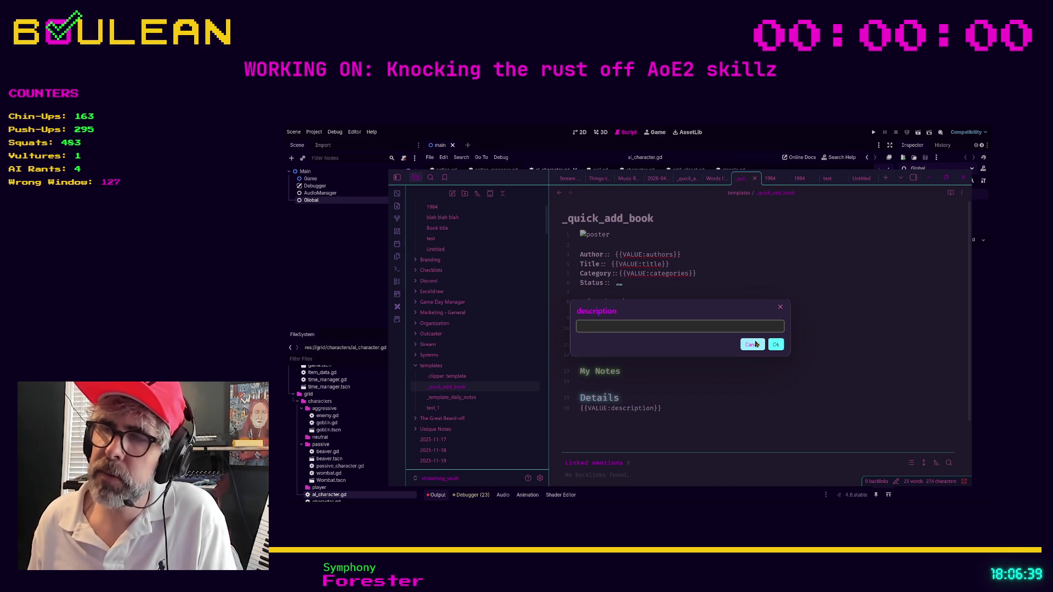
pyautogui.write('Hooray! Games')
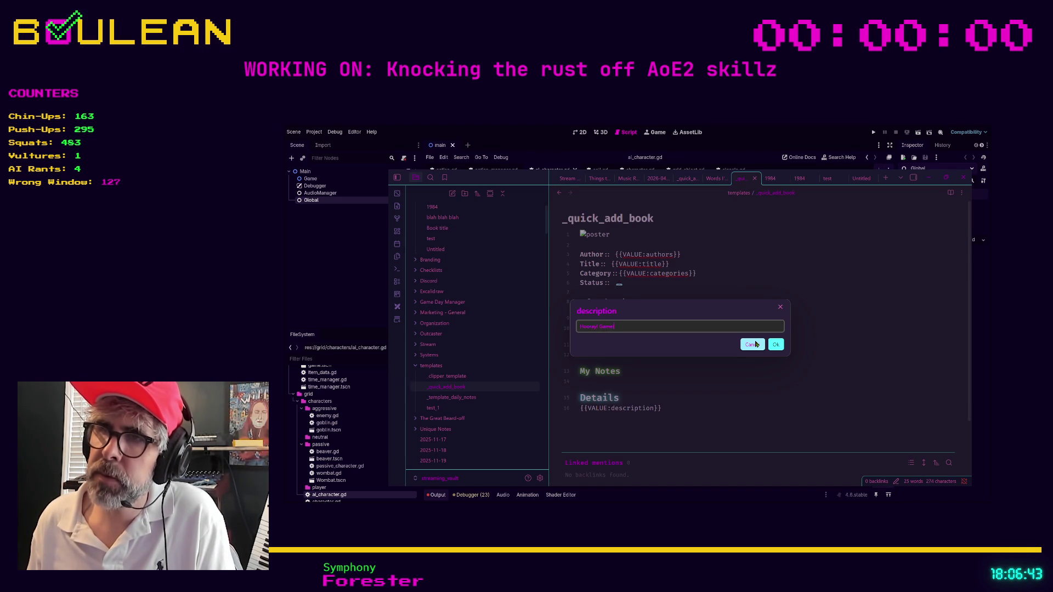
pyautogui.press('Return')
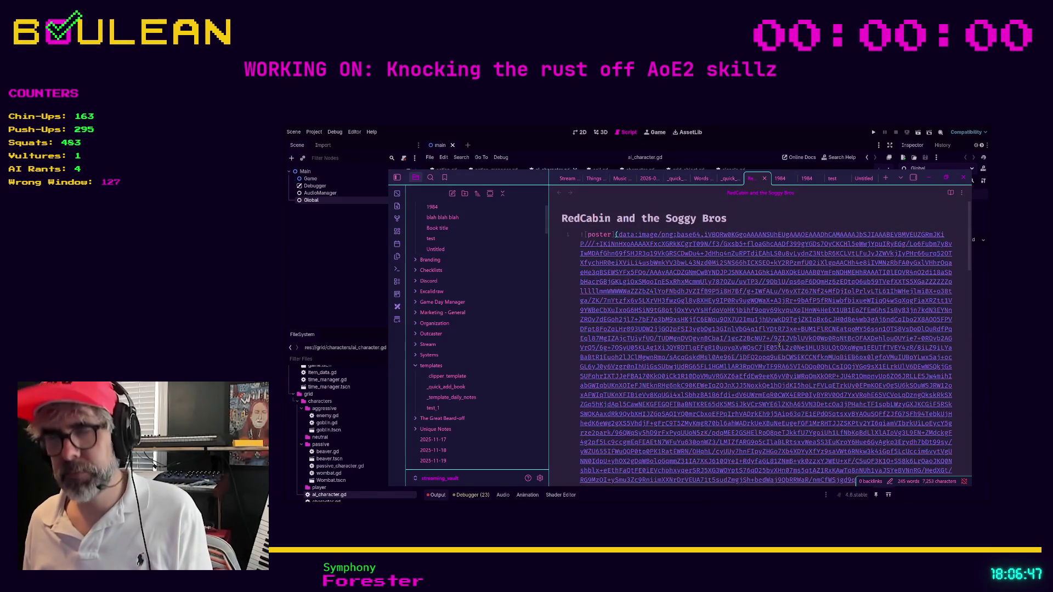
# Switch the RedCabin and the Soggy Bros note to reading view to render its poster.
pyautogui.hotkey('ctrl', 'e')
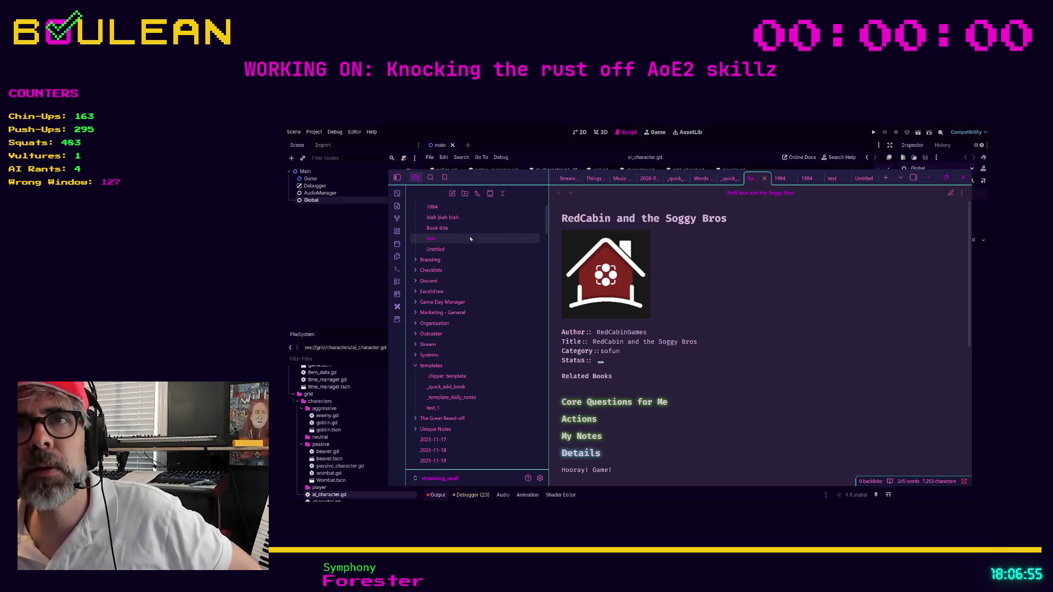
pyautogui.scroll(1, 475, 244)
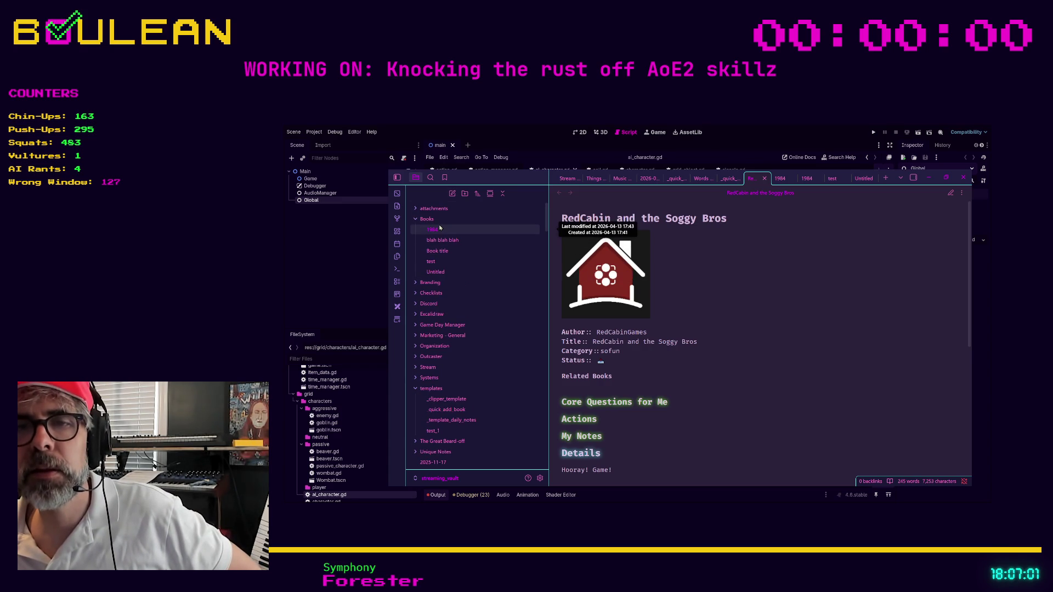
pyautogui.click(431, 178)
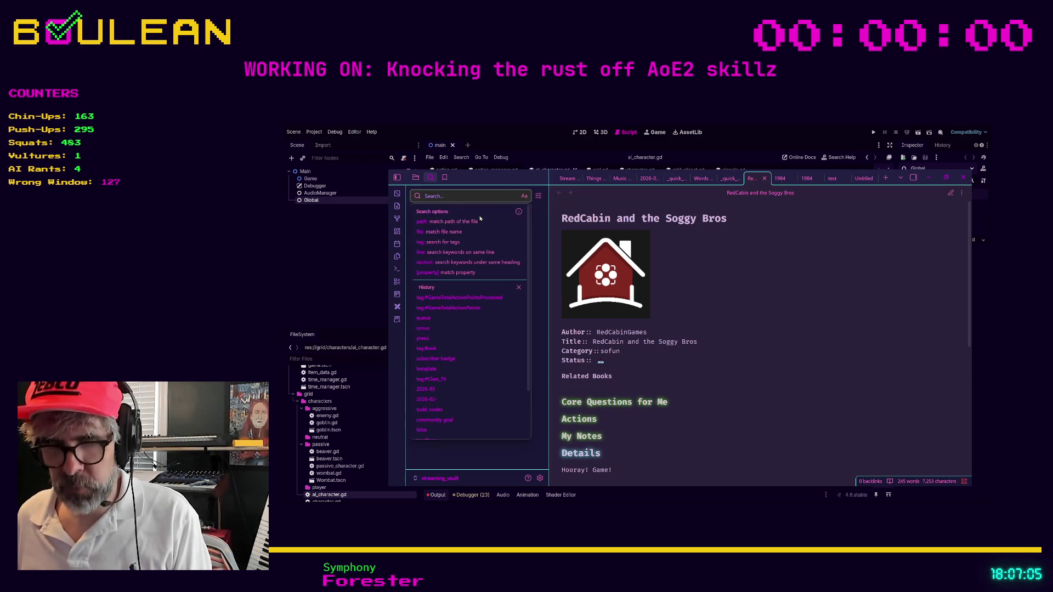
pyautogui.write('red')
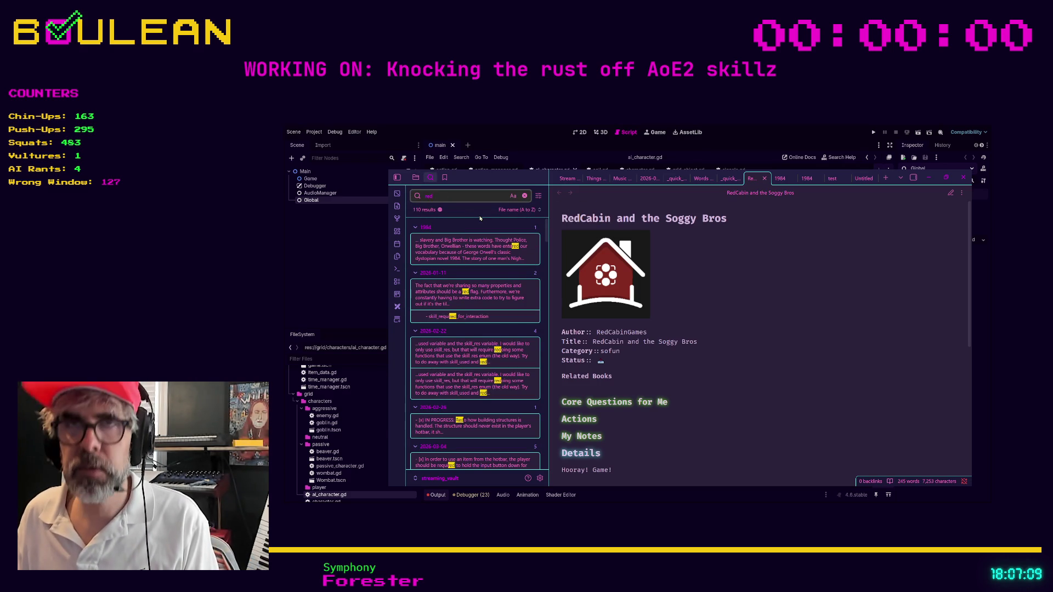
pyautogui.write(' ca')
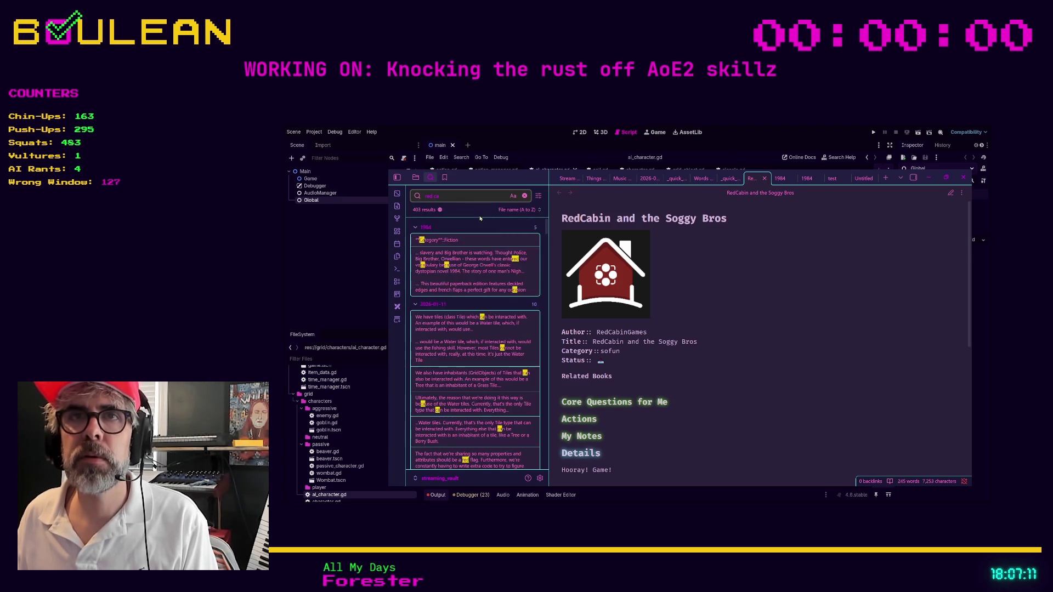
pyautogui.press('BackSpace')
pyautogui.press('BackSpace')
pyautogui.press('BackSpace')
pyautogui.write('cab')
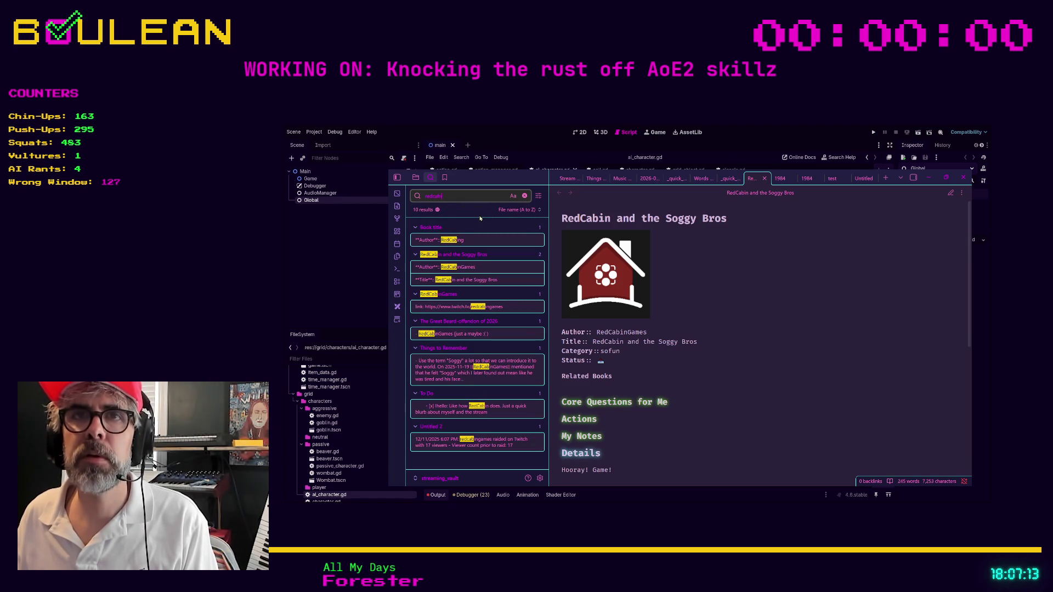
pyautogui.write('in and the')
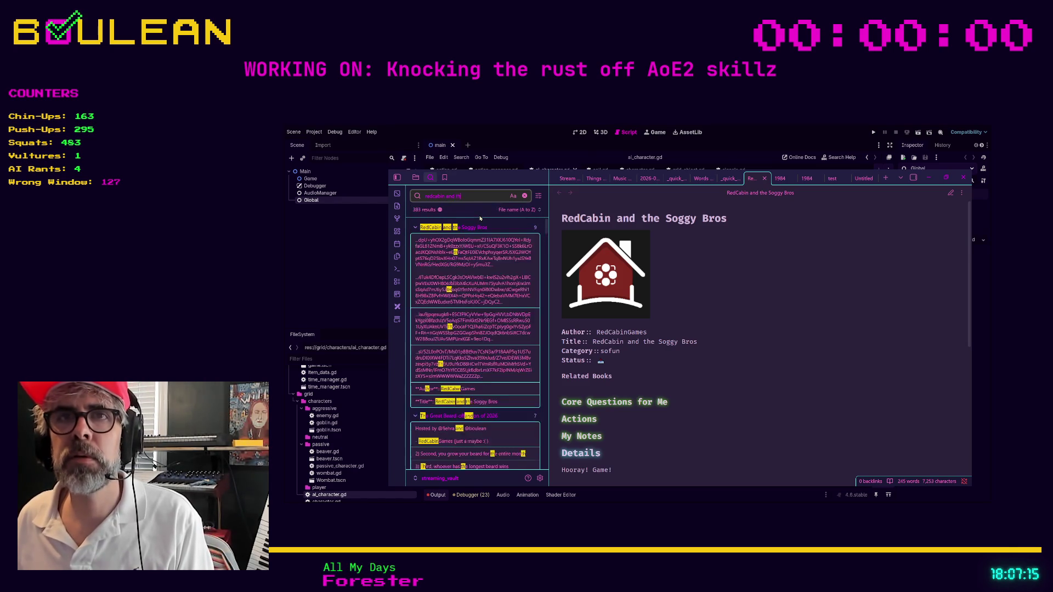
pyautogui.click(416, 178)
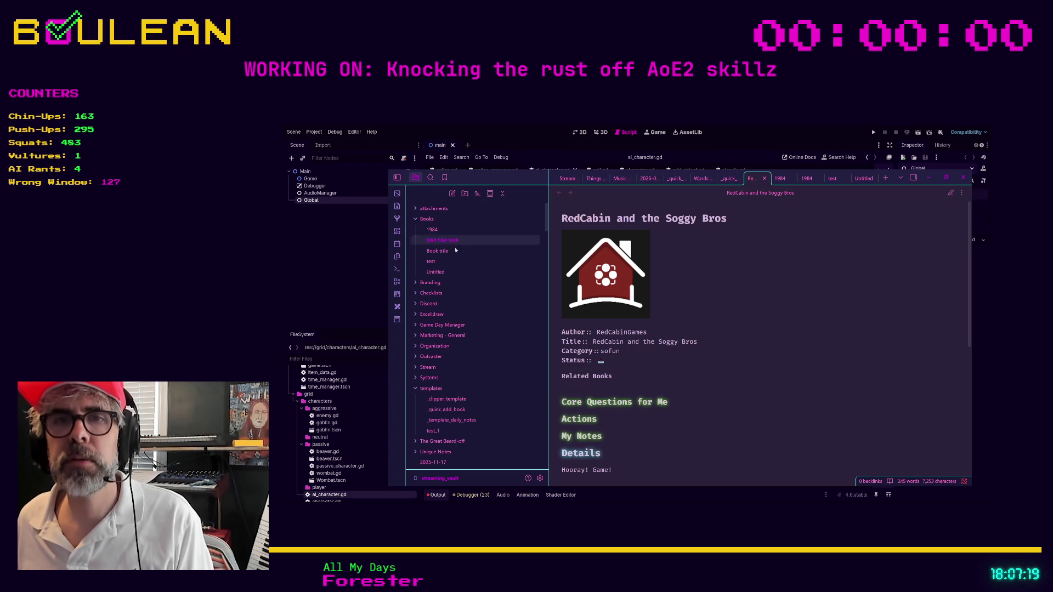
# Locate the RedCabin and the Soggy Bros note in the file explorer and move it into Books.
pyautogui.scroll(-5, 453, 307)
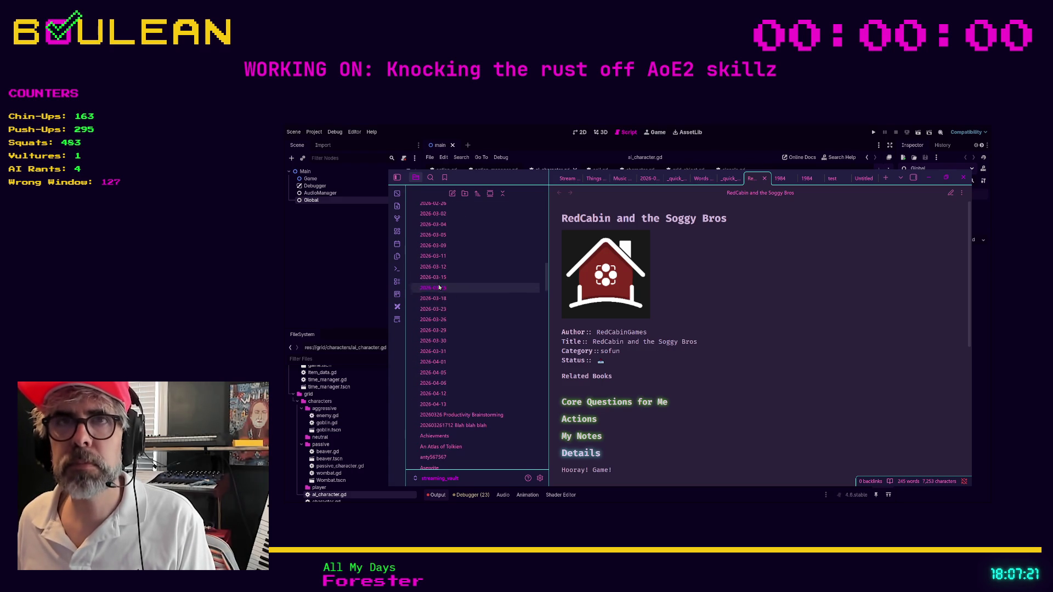
pyautogui.scroll(3, 438, 286)
pyautogui.scroll(3, 437, 286)
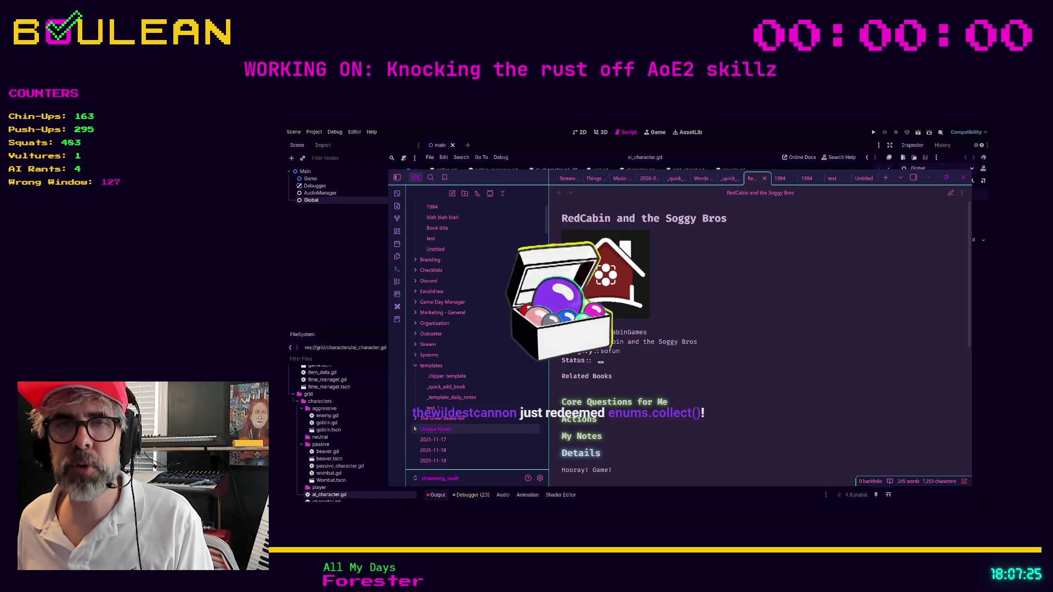
pyautogui.scroll(-5, 444, 387)
pyautogui.scroll(-10, 444, 387)
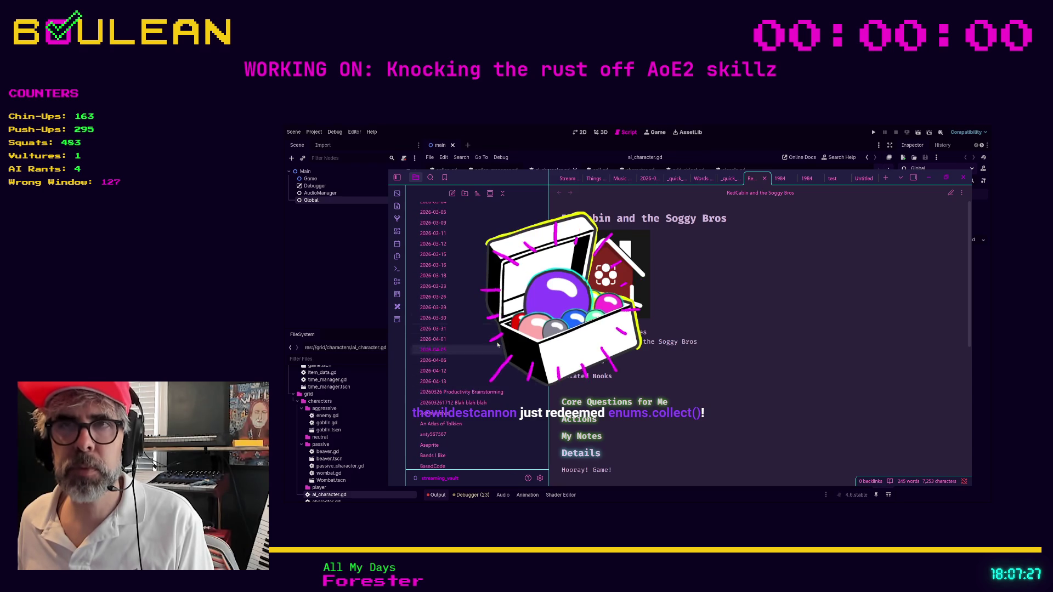
pyautogui.scroll(-15, 547, 434)
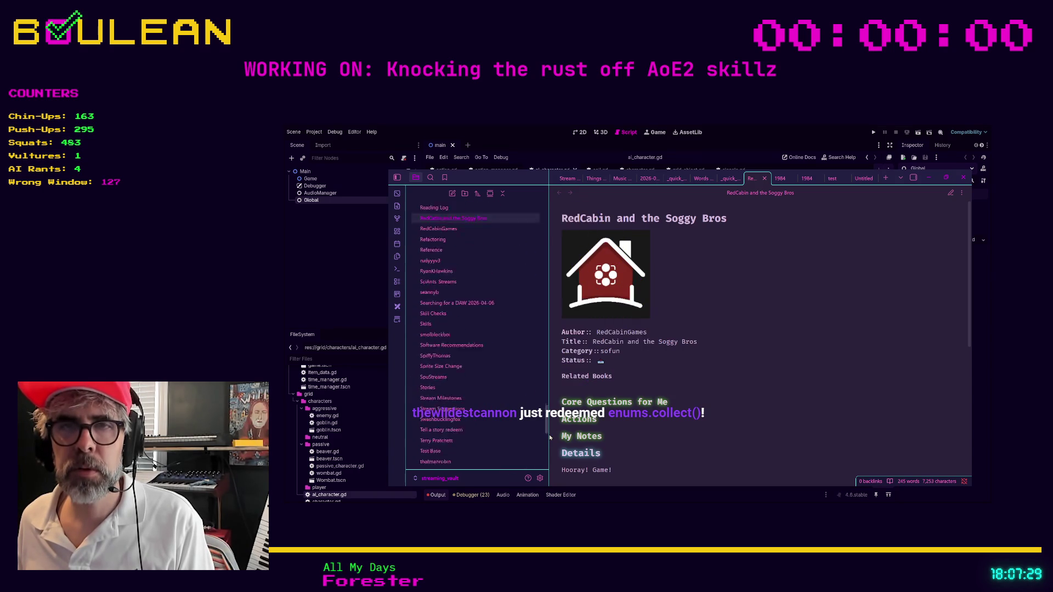
pyautogui.scroll(5, 547, 434)
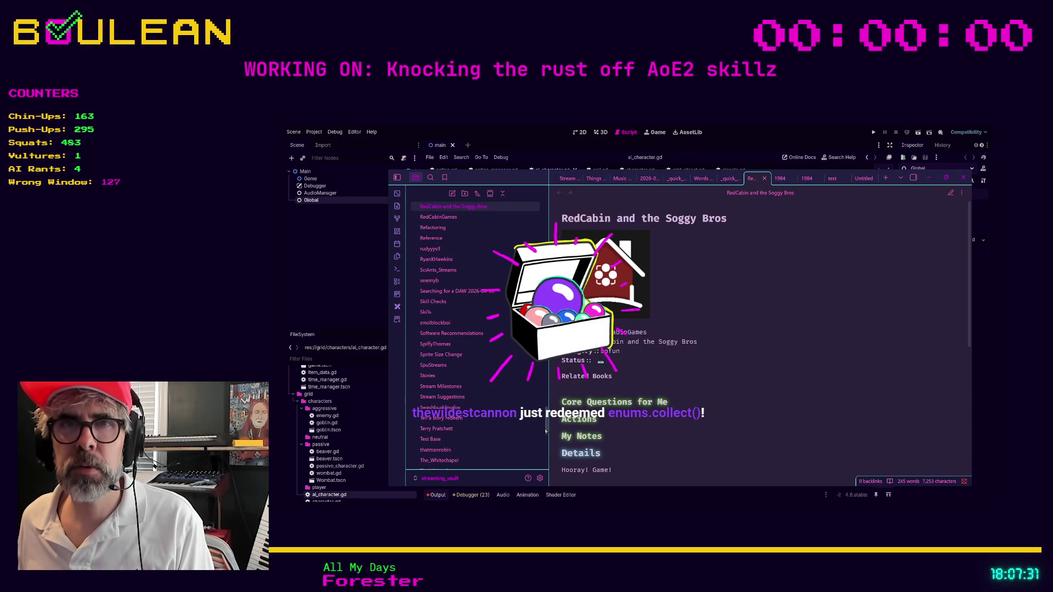
pyautogui.scroll(5, 544, 421)
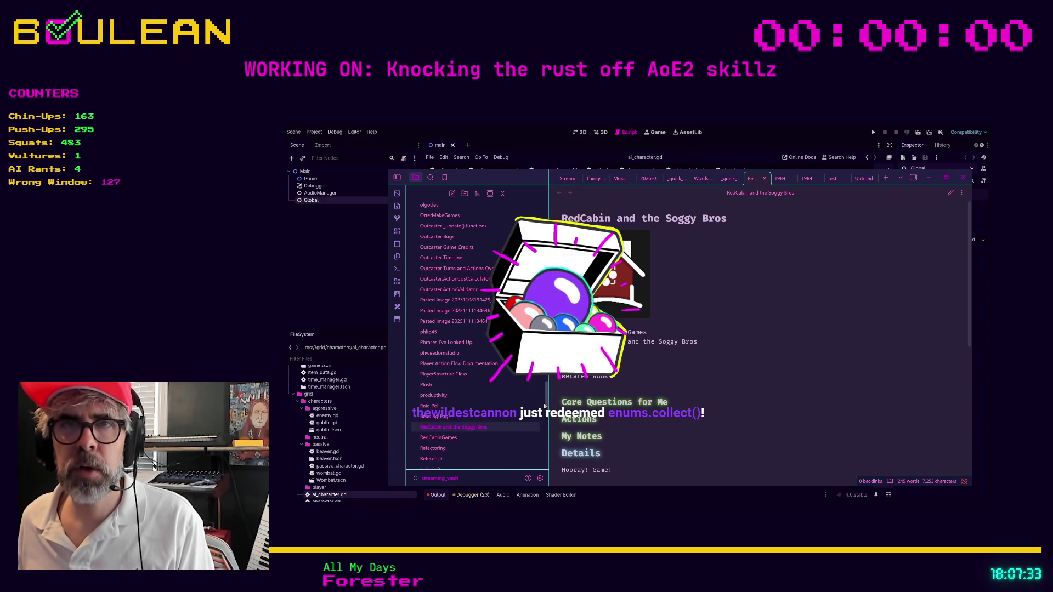
pyautogui.rightClick(473, 433)
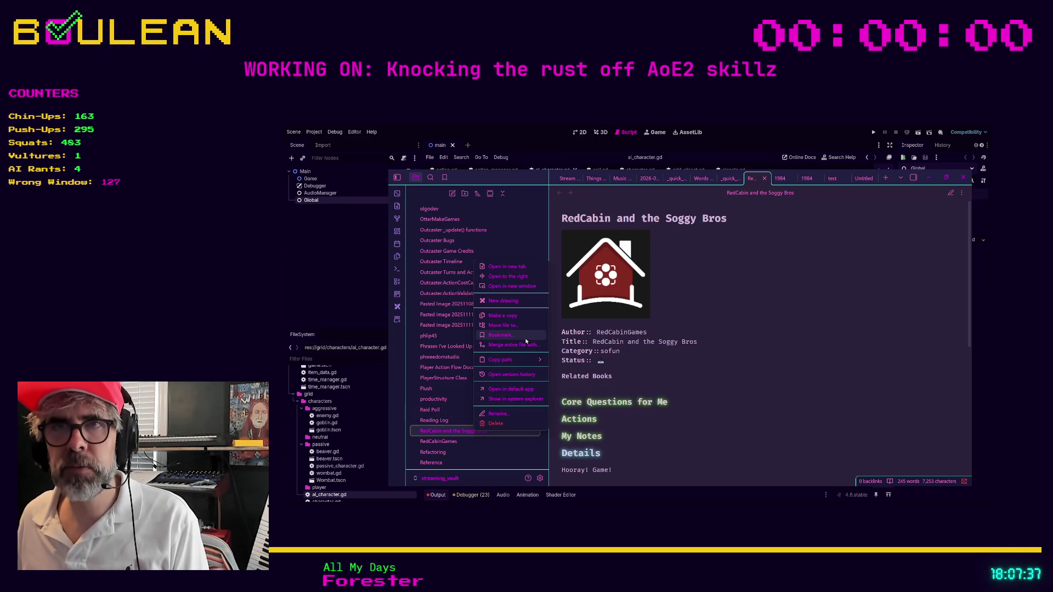
pyautogui.moveTo(520, 360)
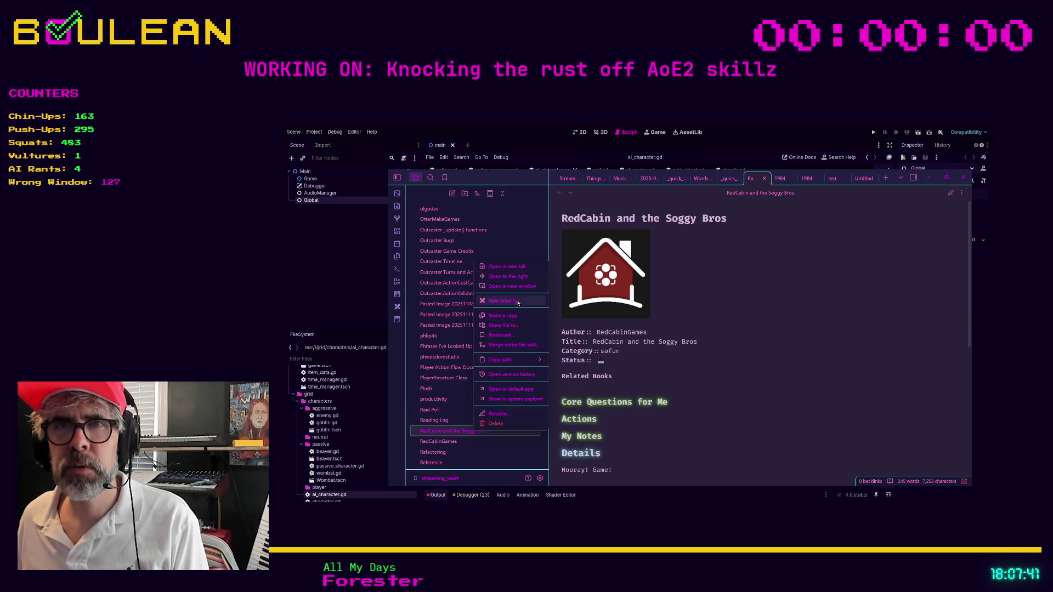
pyautogui.click(516, 324)
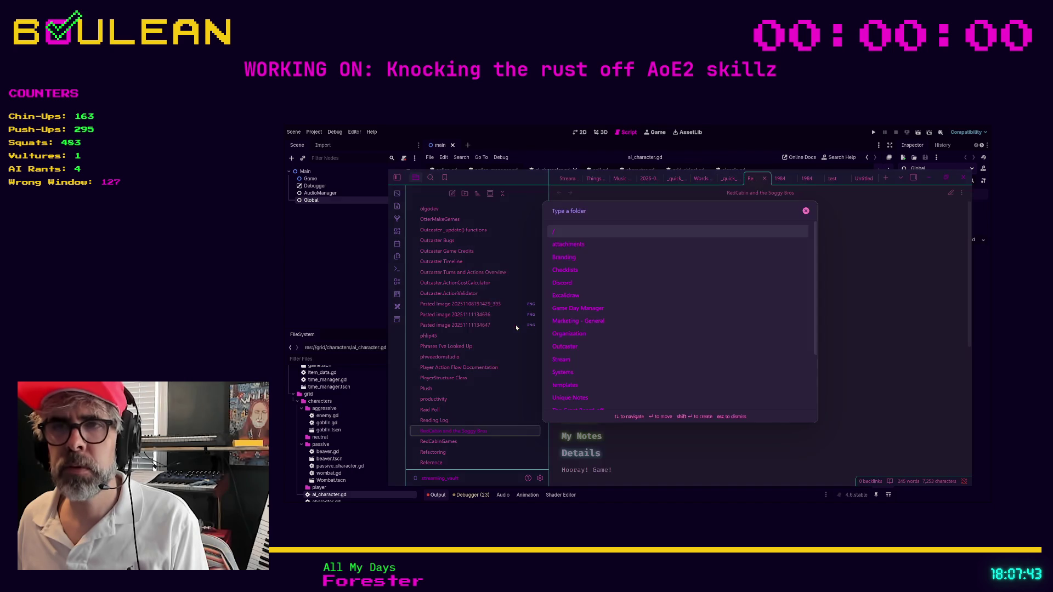
pyautogui.write('Book')
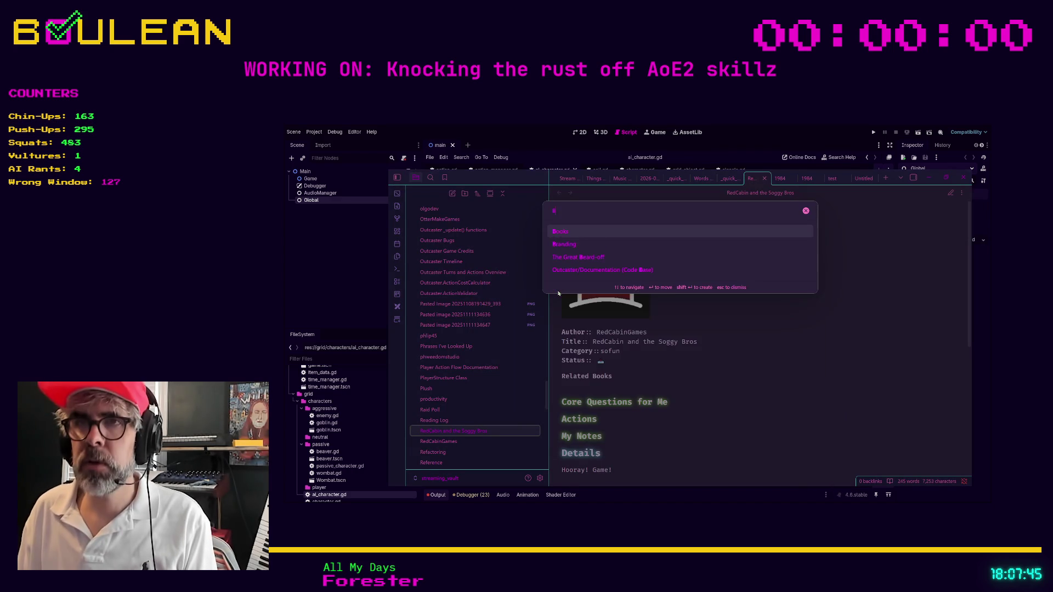
pyautogui.click(578, 234)
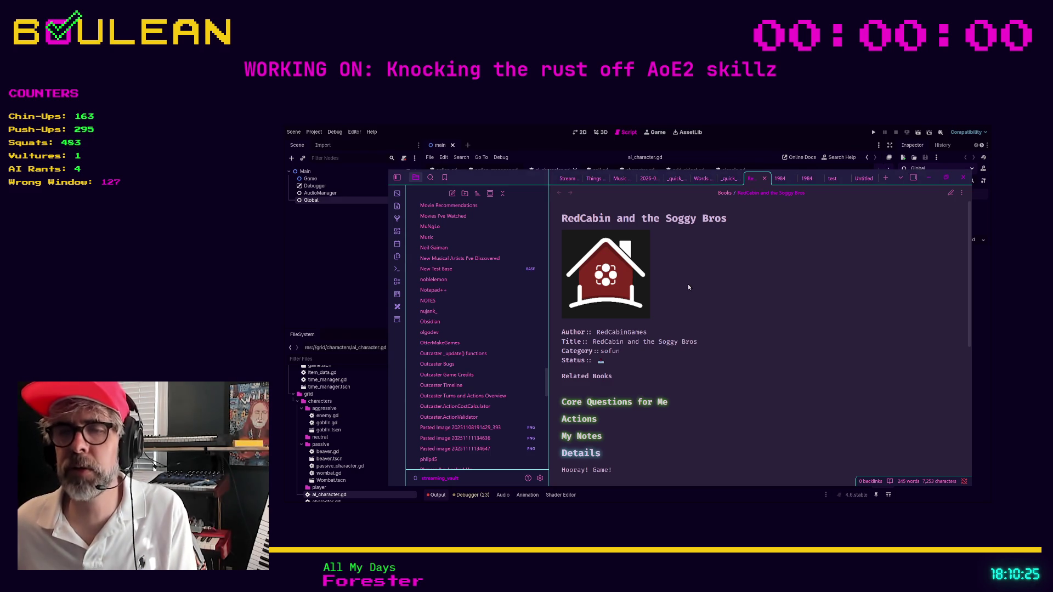
# In QuickAdd settings, open the Book choice and remove its existing Books target folder.
pyautogui.click(540, 478)
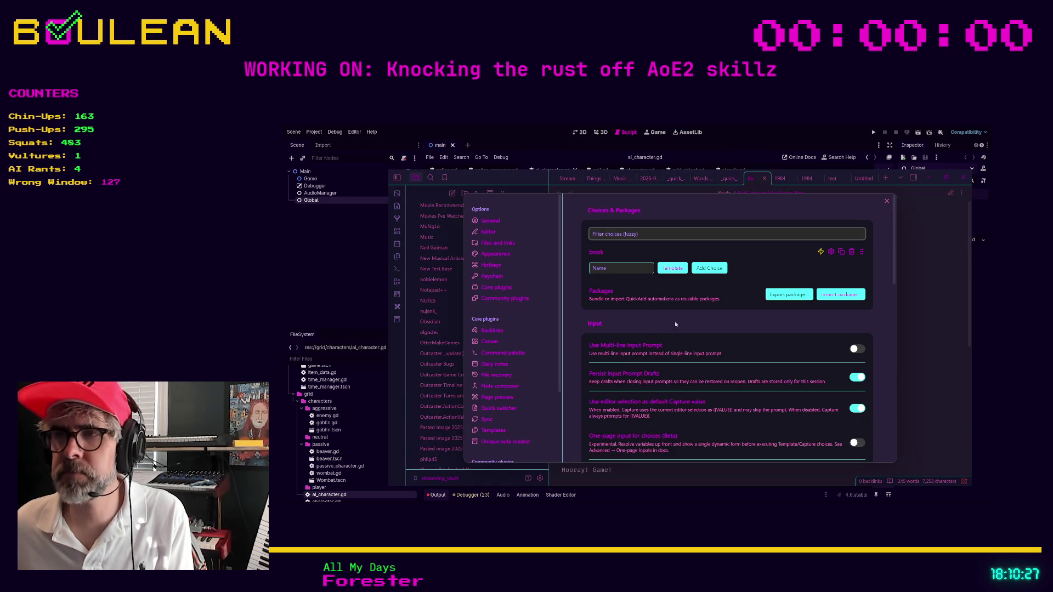
pyautogui.click(830, 251)
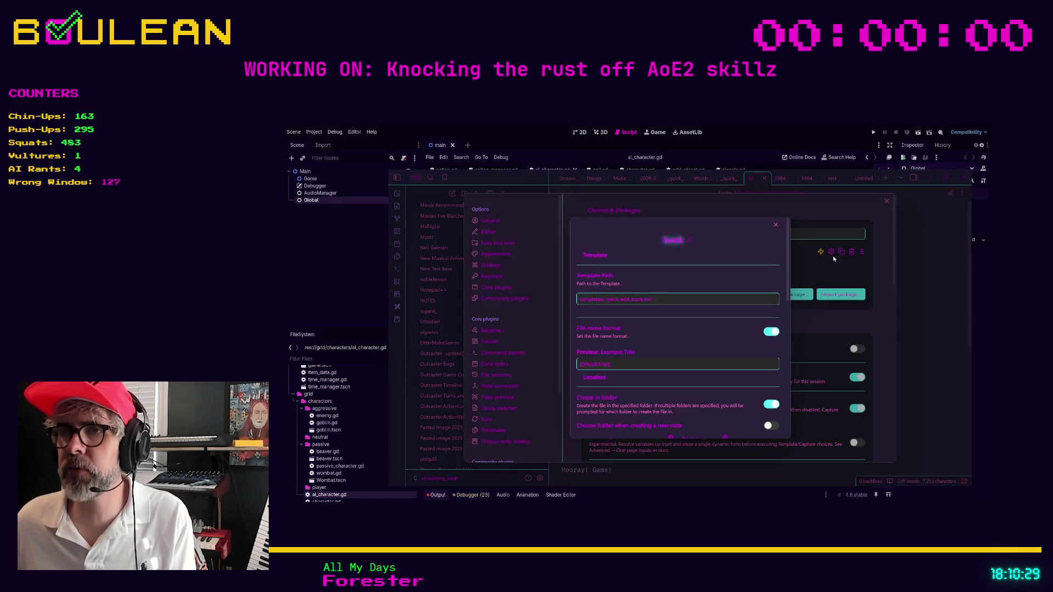
pyautogui.scroll(-1, 701, 340)
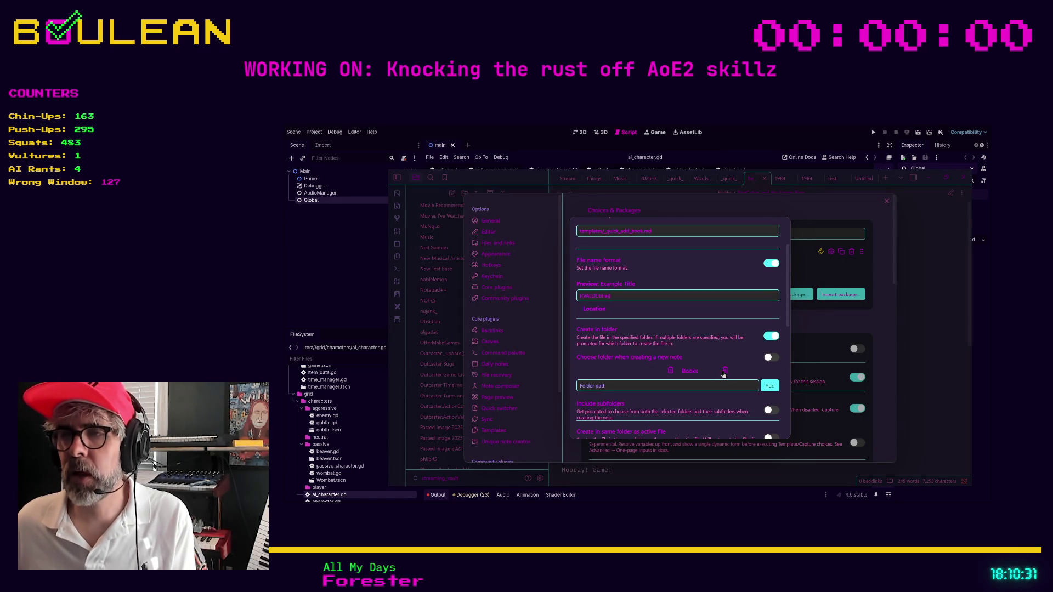
pyautogui.click(725, 371)
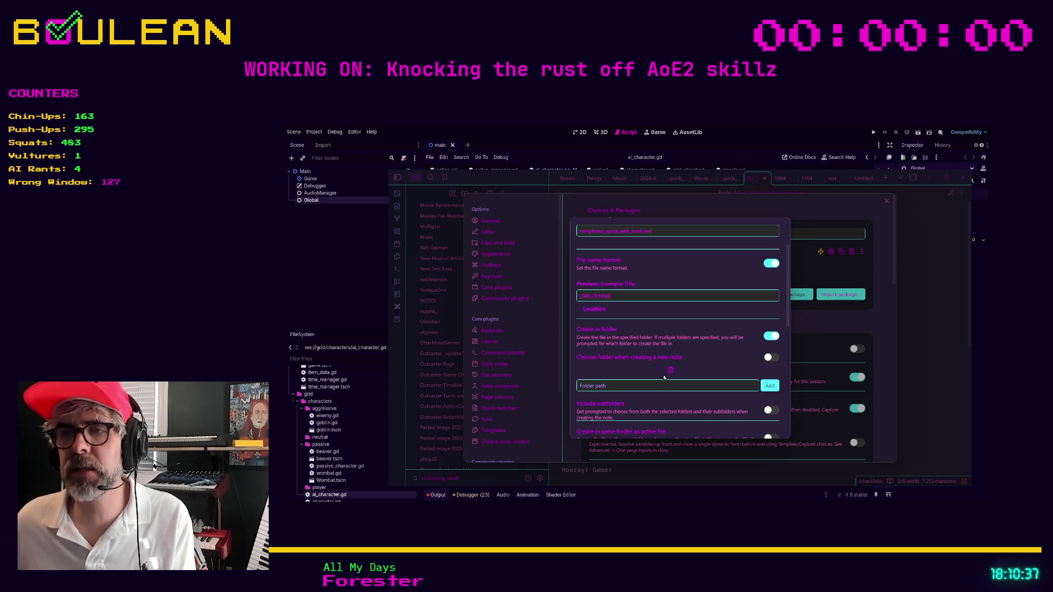
pyautogui.scroll(-1, 662, 374)
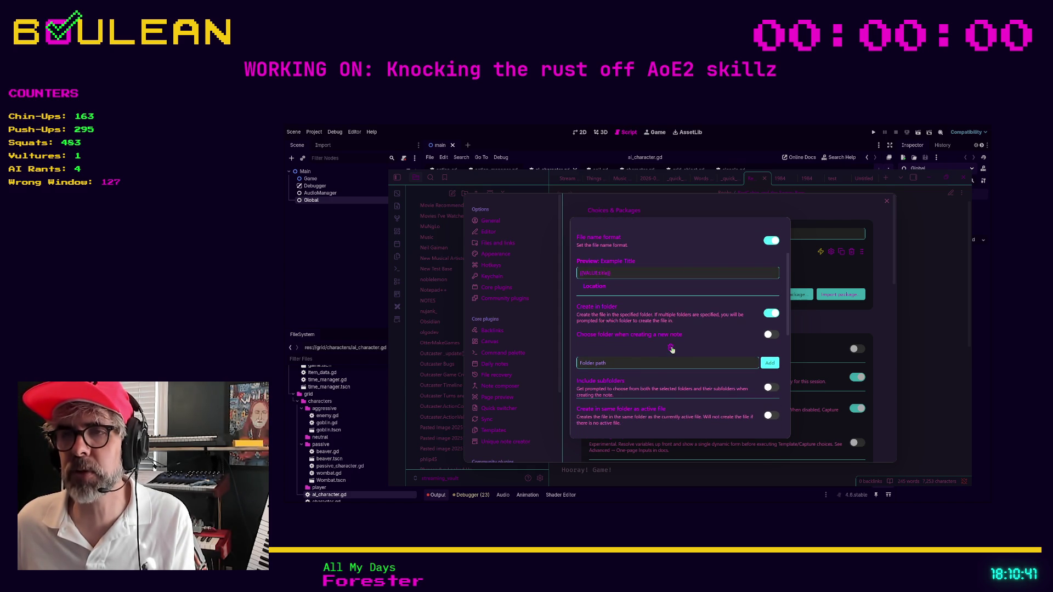
# Set the Book choice's target folder path to Books and close its location settings.
pyautogui.click(656, 362)
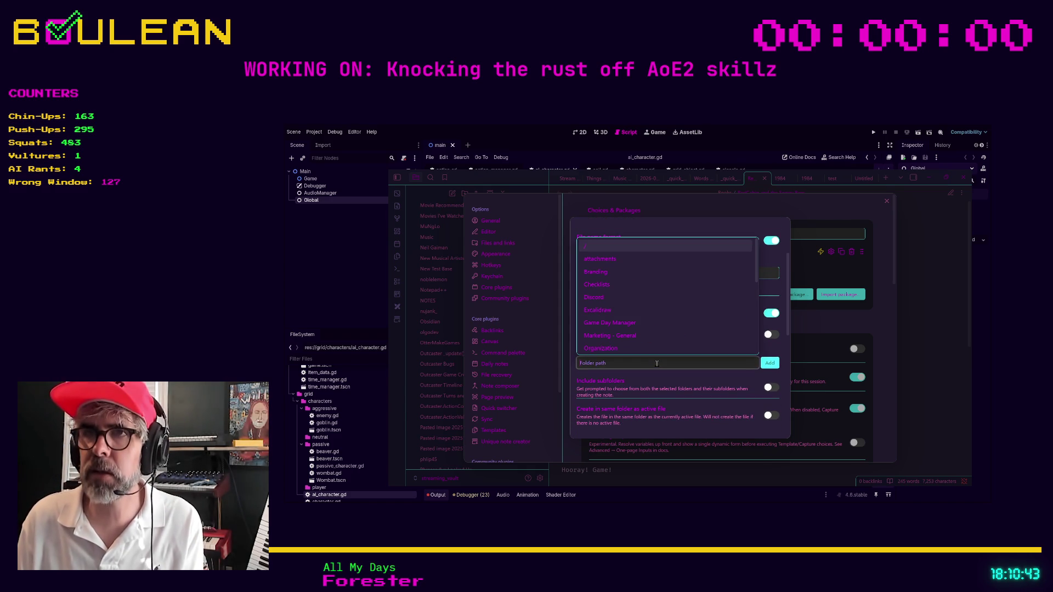
pyautogui.write('boo')
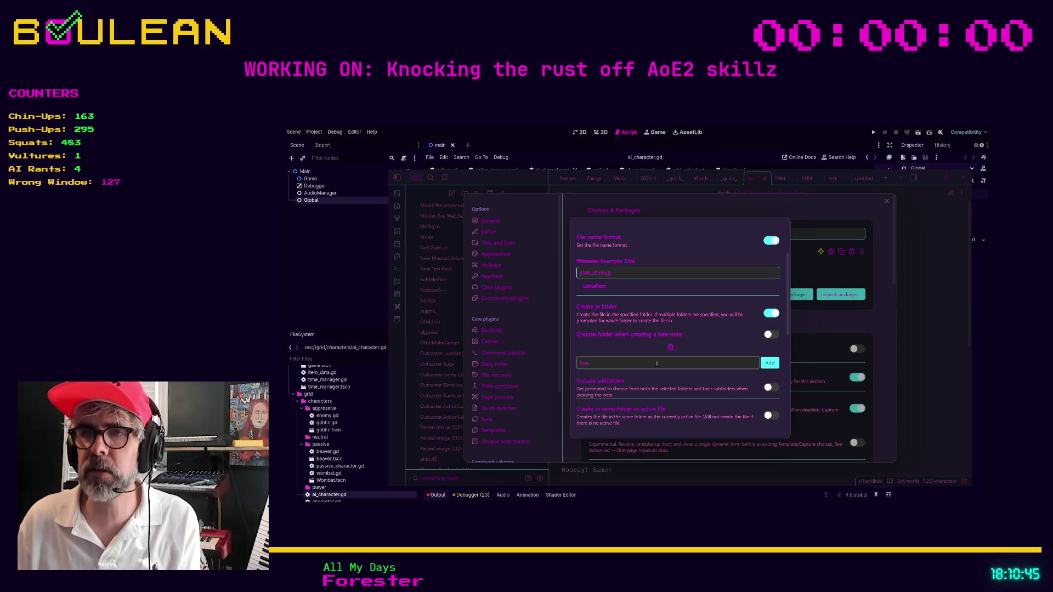
pyautogui.press('BackSpace')
pyautogui.write('/Books')
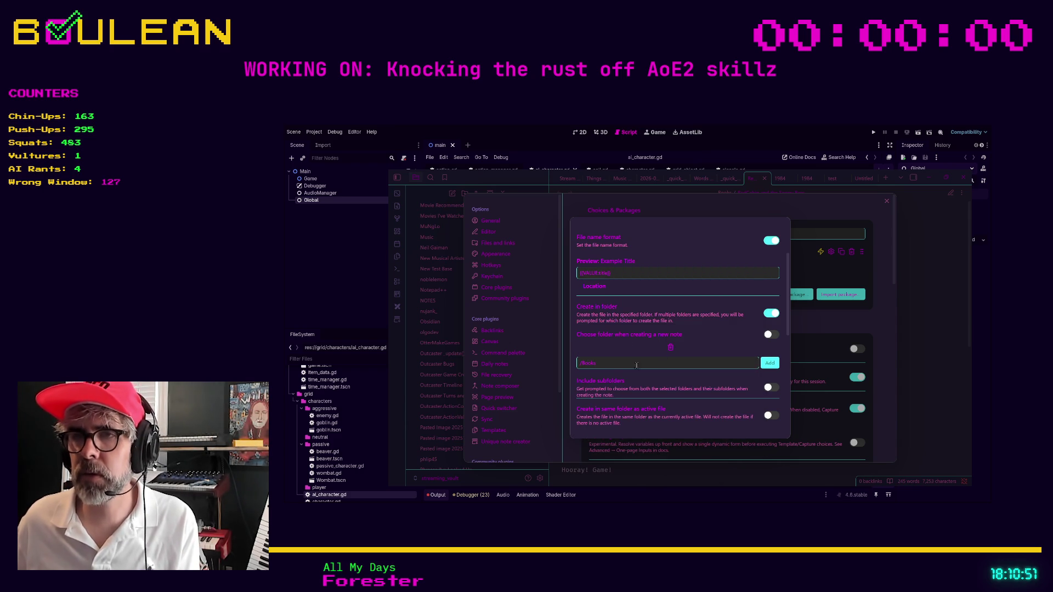
pyautogui.hotkey('ctrl', 'a')
pyautogui.write('Boo')
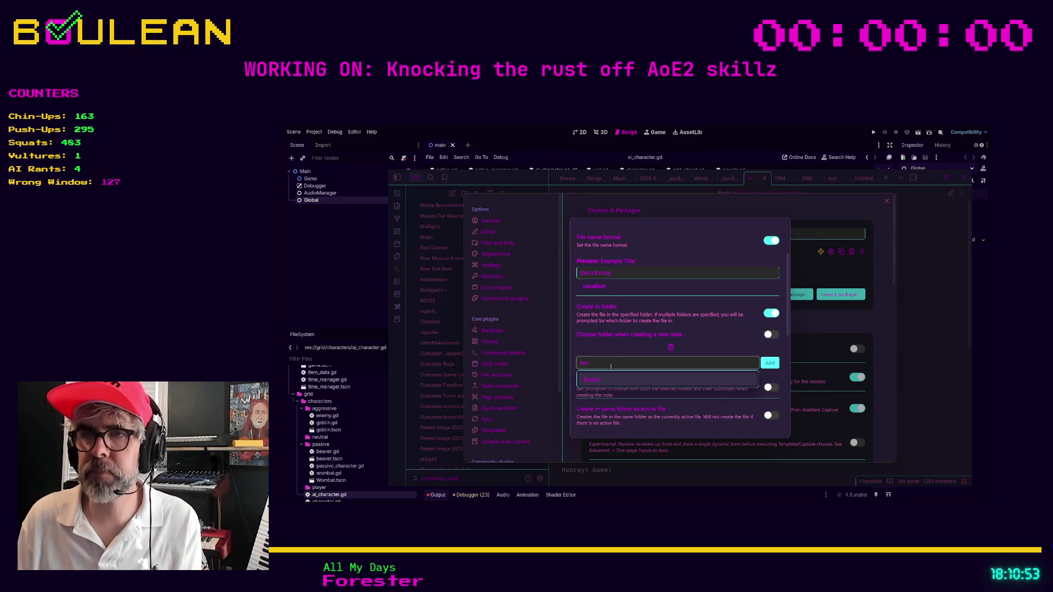
pyautogui.write('ks')
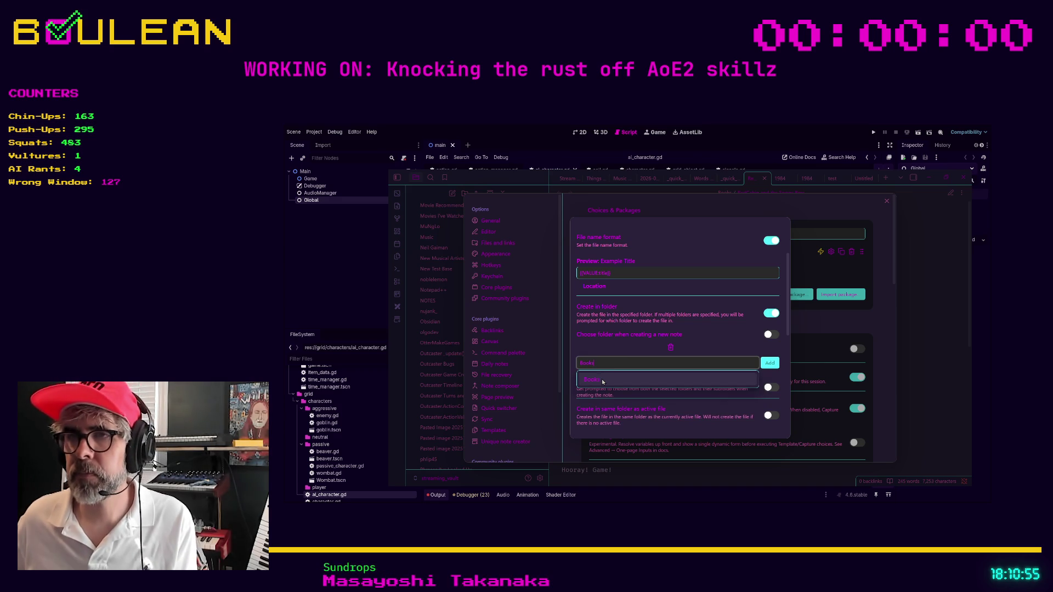
pyautogui.click(673, 380)
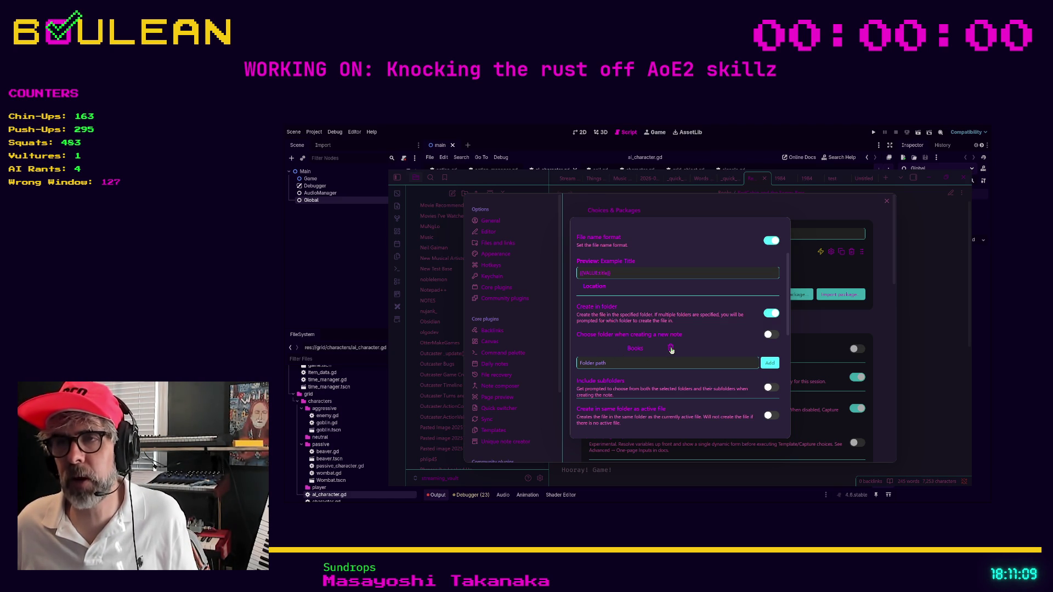
pyautogui.click(837, 214)
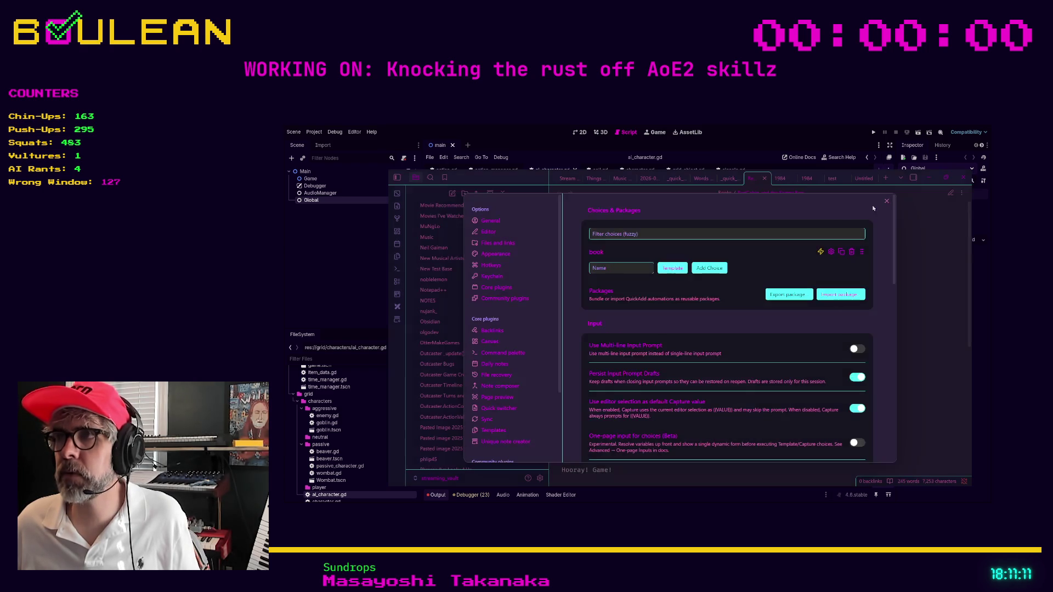
# Run QuickAdd Book from the command palette and enter the title Fuzzlings' Great Adventure.
pyautogui.click(885, 203)
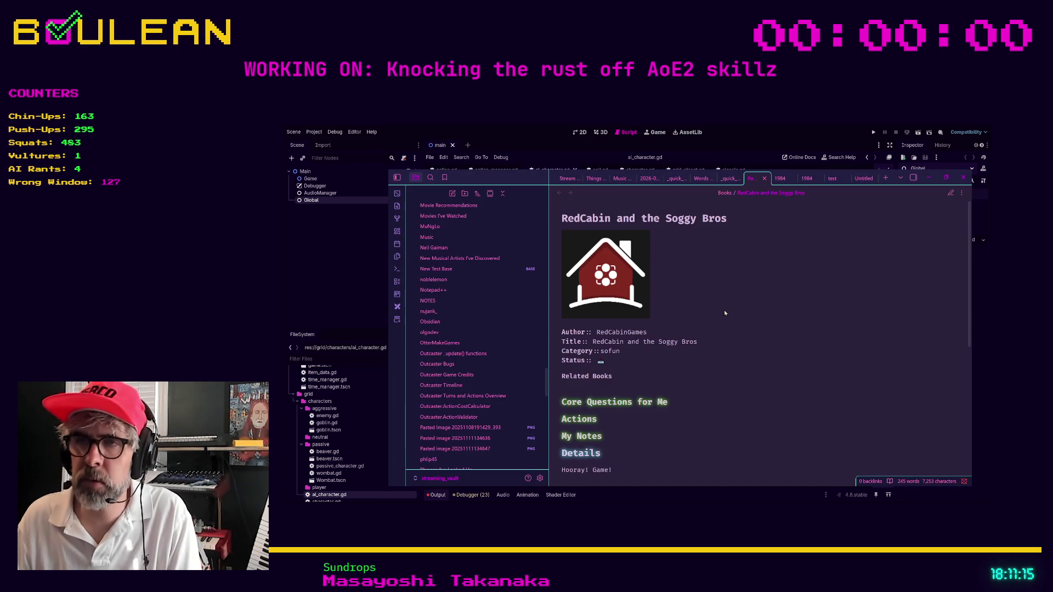
pyautogui.hotkey('ctrl', 'p')
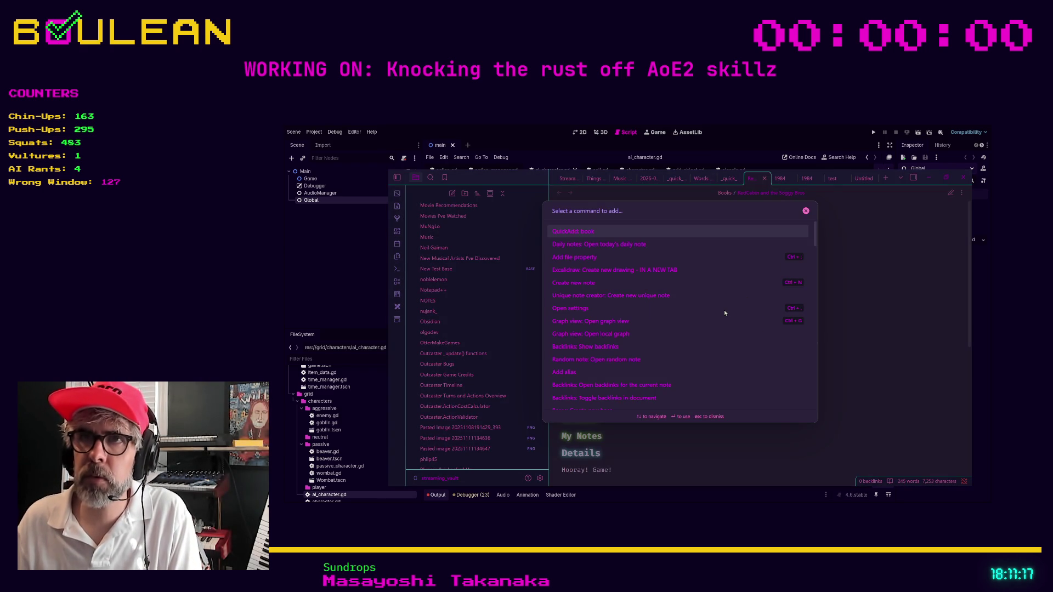
pyautogui.press('Return')
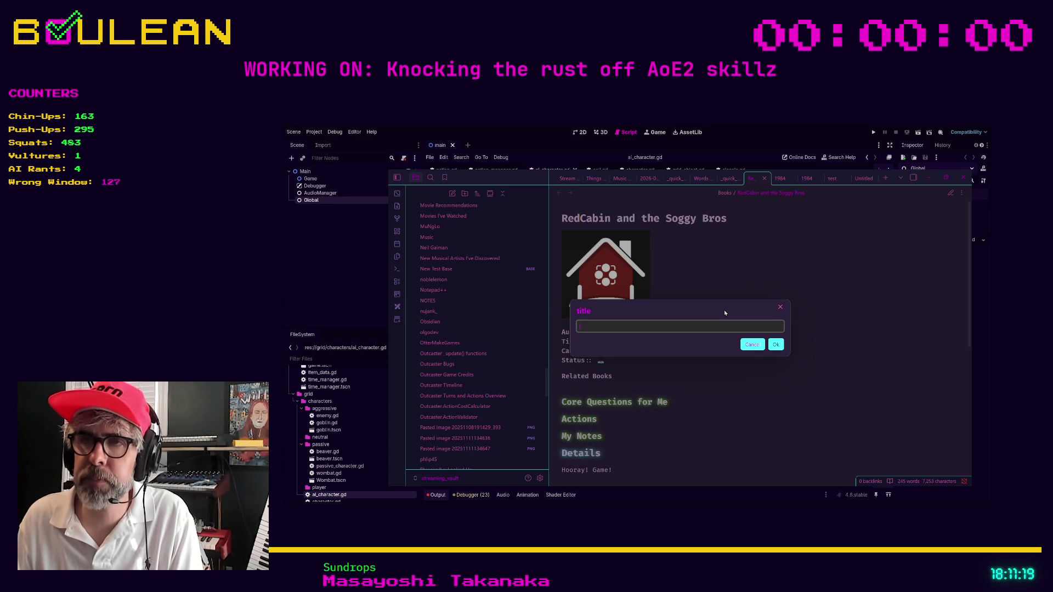
pyautogui.write('Fuzzling')
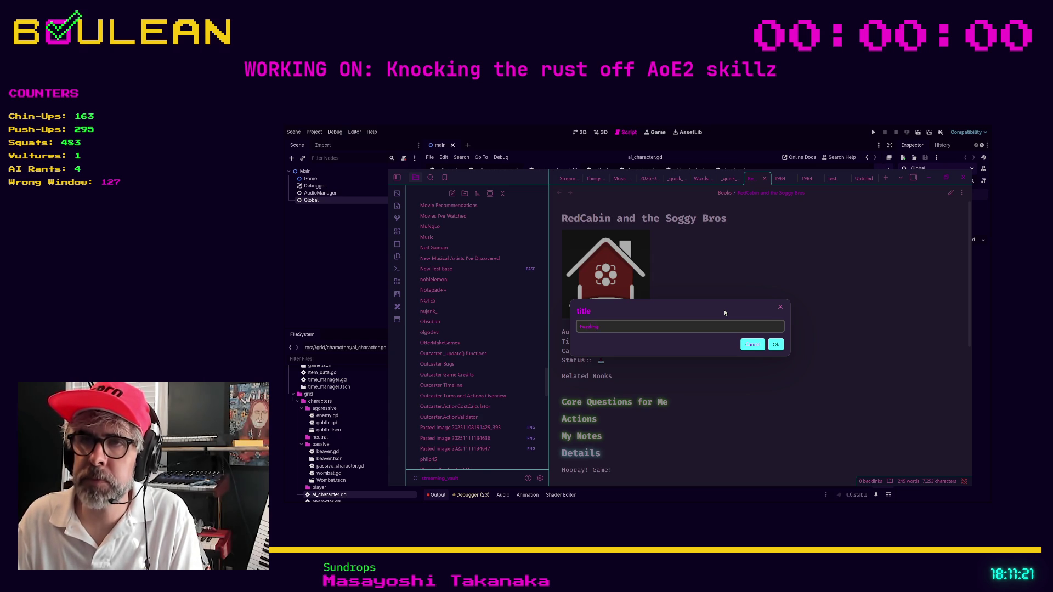
pyautogui.write('s!')
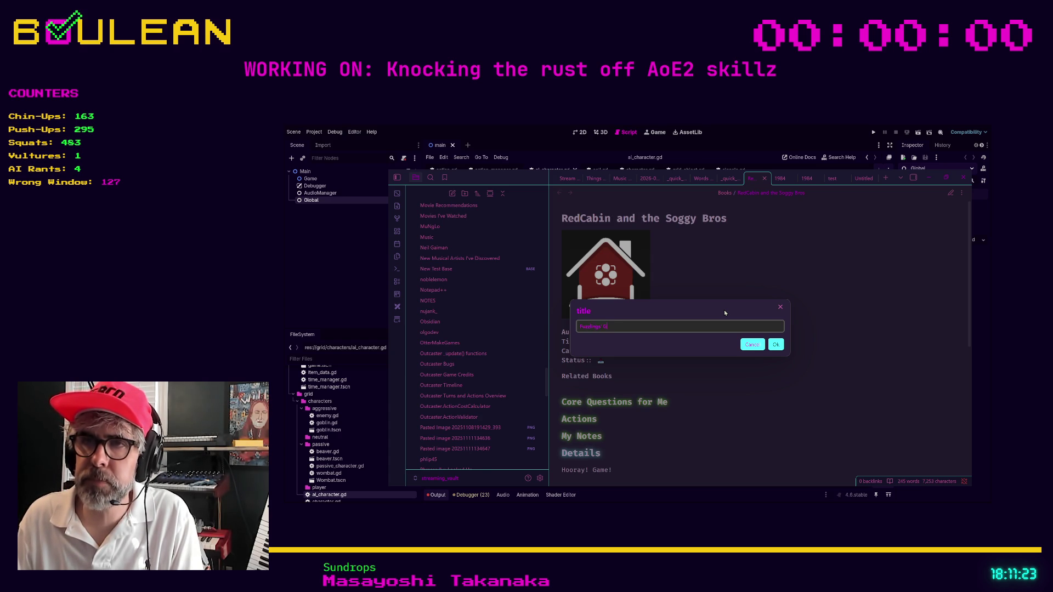
pyautogui.write(' Adventure')
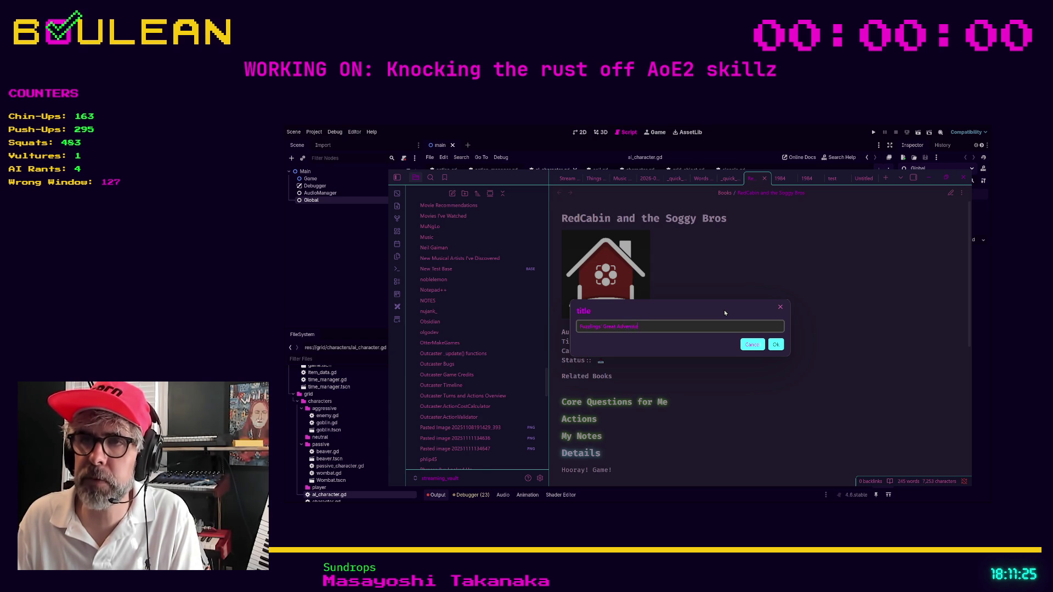
pyautogui.click(775, 344)
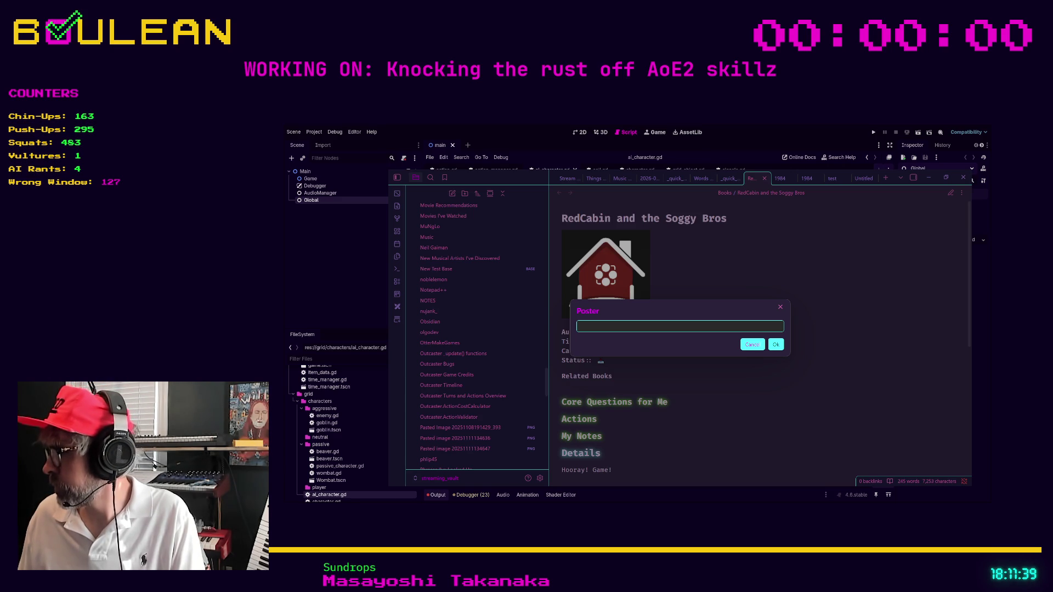
# Confirm the poster link, enter the author, category Fun and Silly and description 'It's a book'.
pyautogui.press('Return')
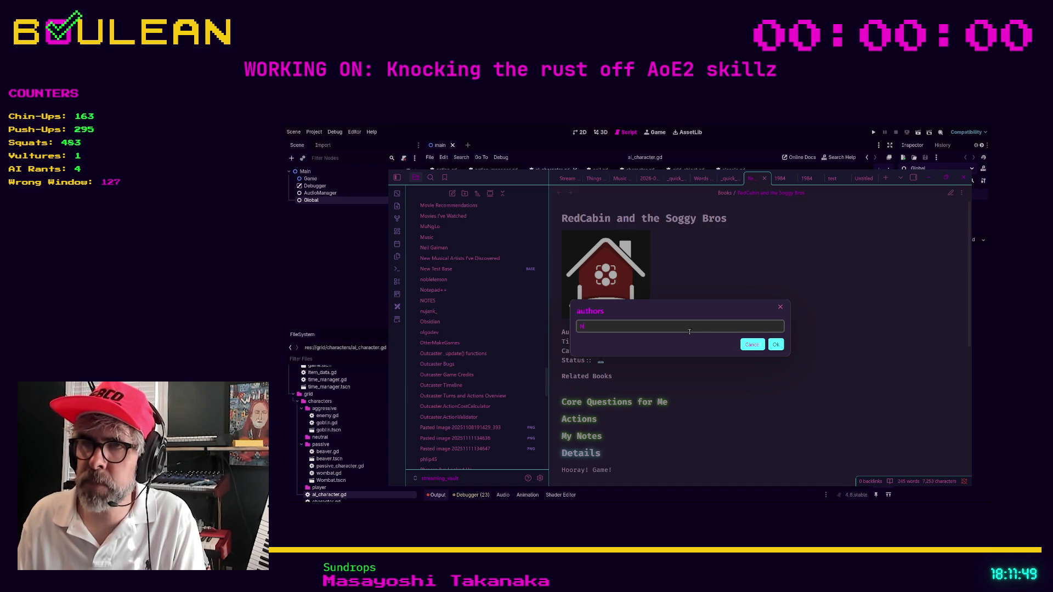
pyautogui.write('orie')
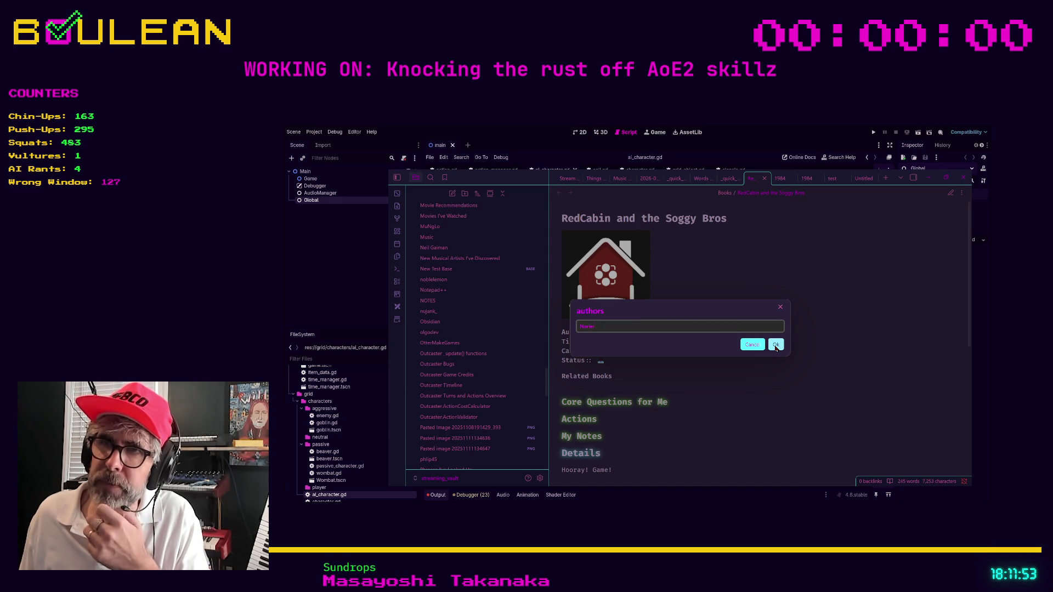
pyautogui.click(775, 345)
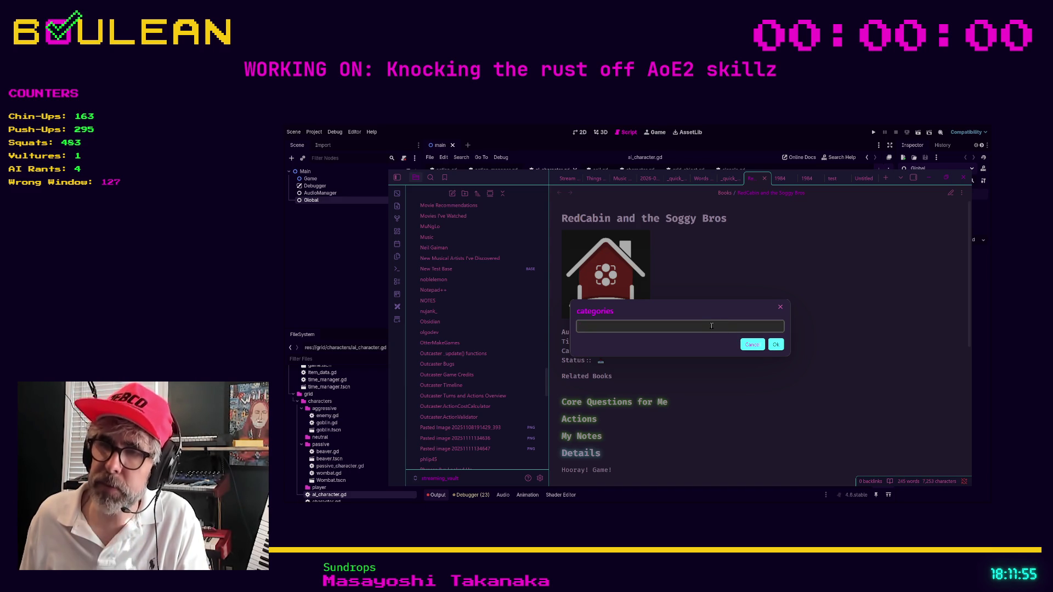
pyautogui.write('Fun')
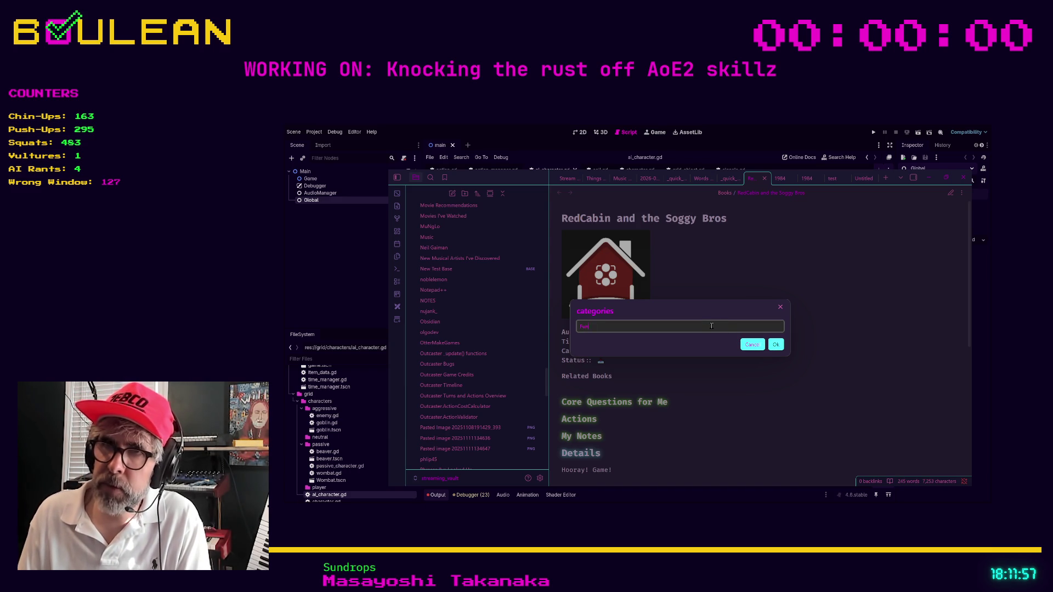
pyautogui.write(' and ')
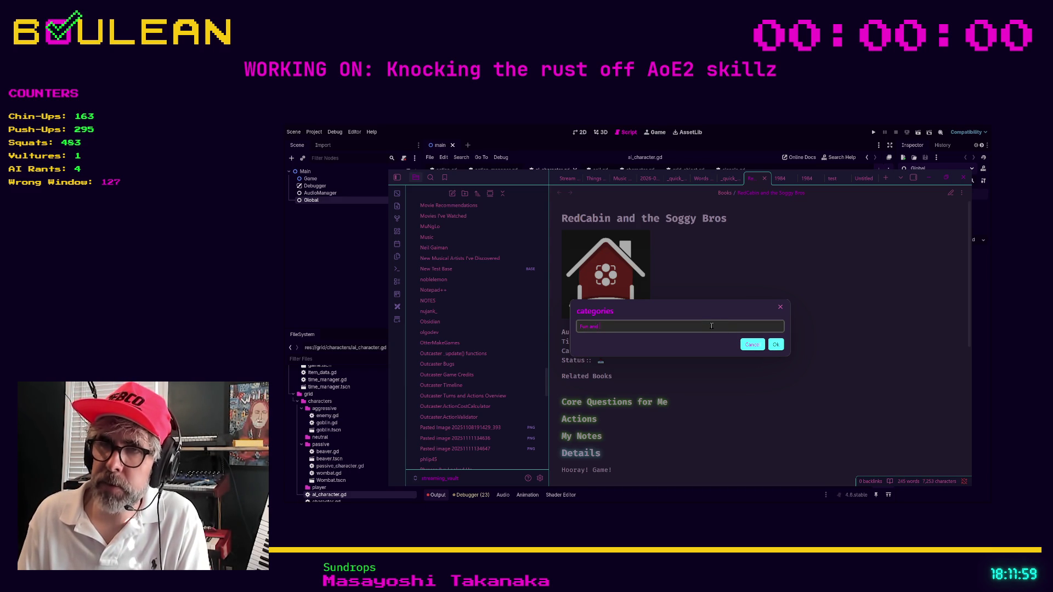
pyautogui.write('Silly')
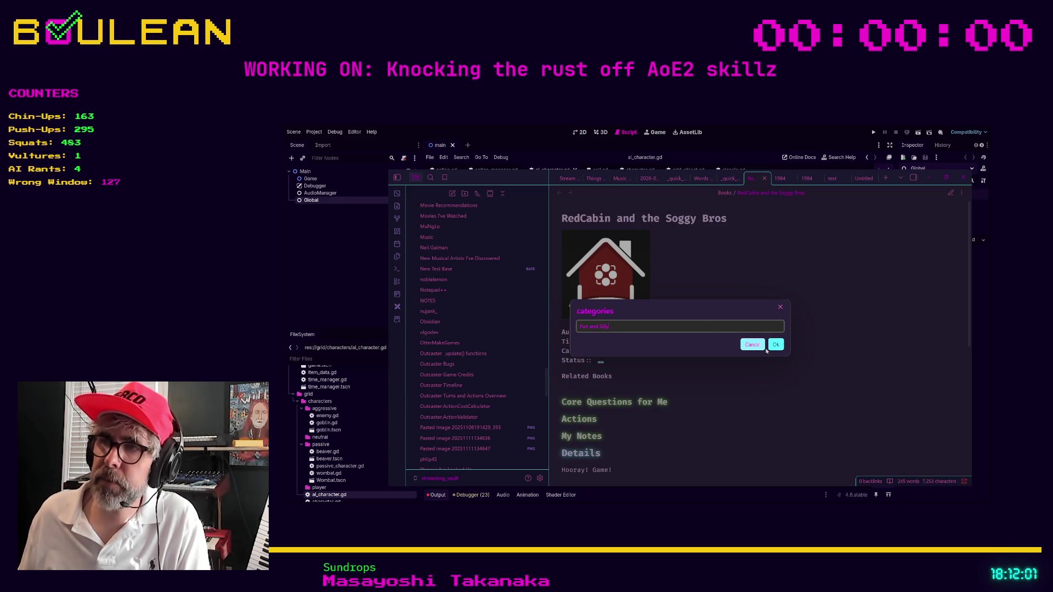
pyautogui.click(774, 344)
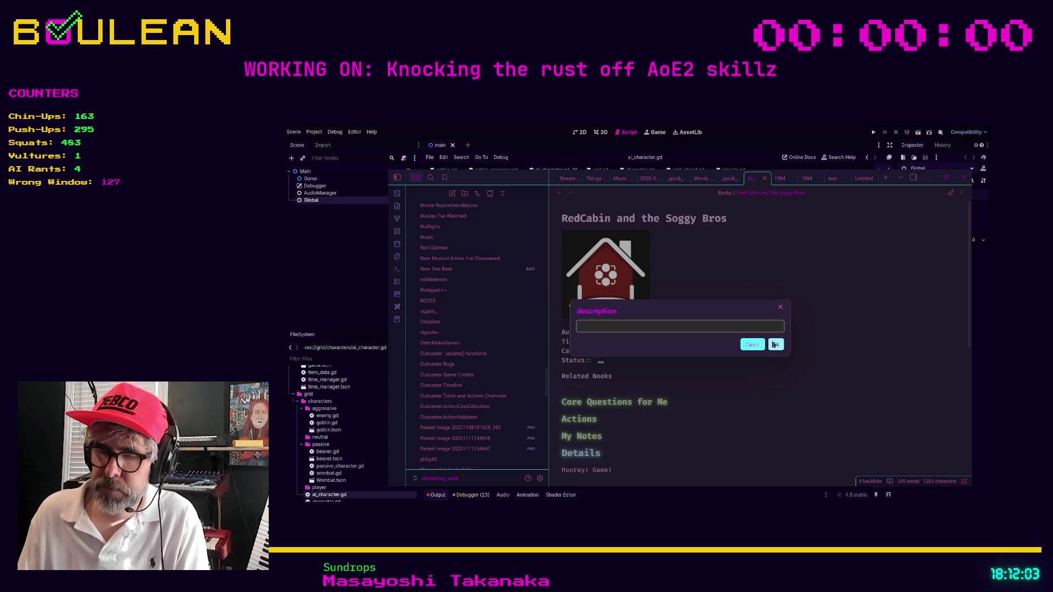
pyautogui.write("'s a book")
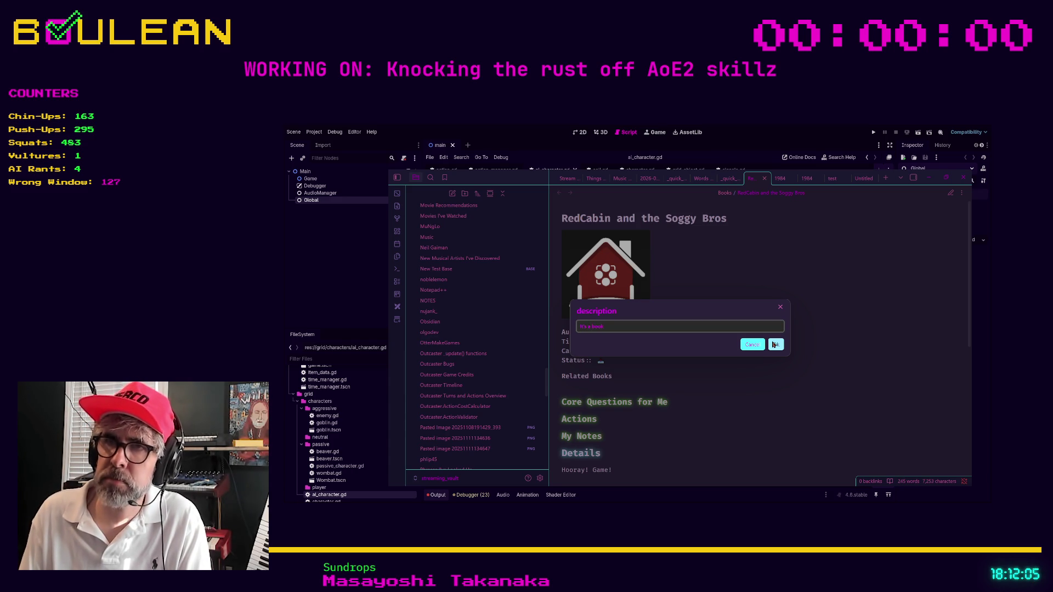
pyautogui.click(774, 344)
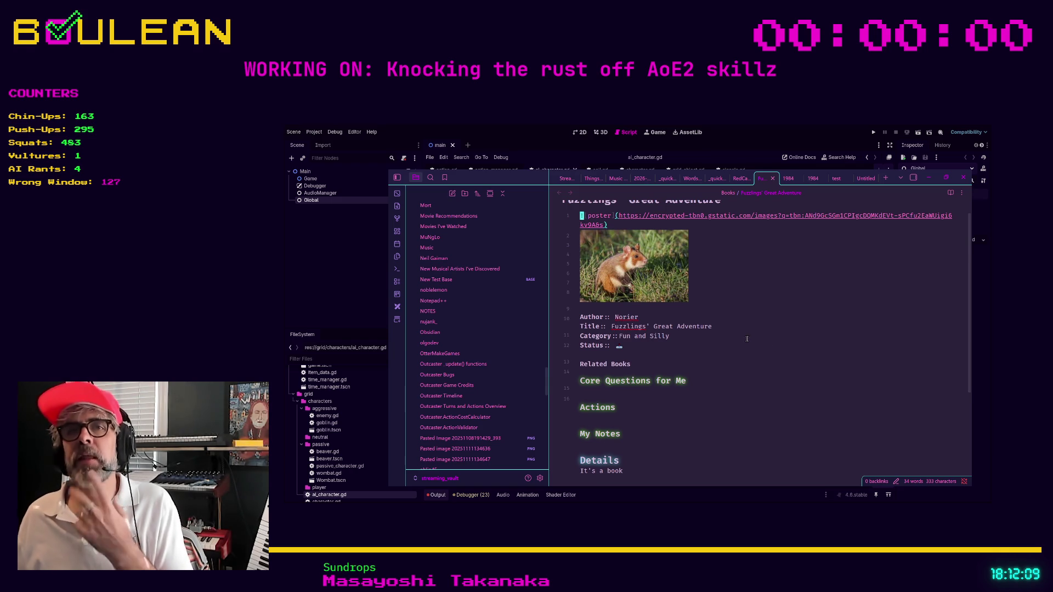
pyautogui.scroll(3, 508, 283)
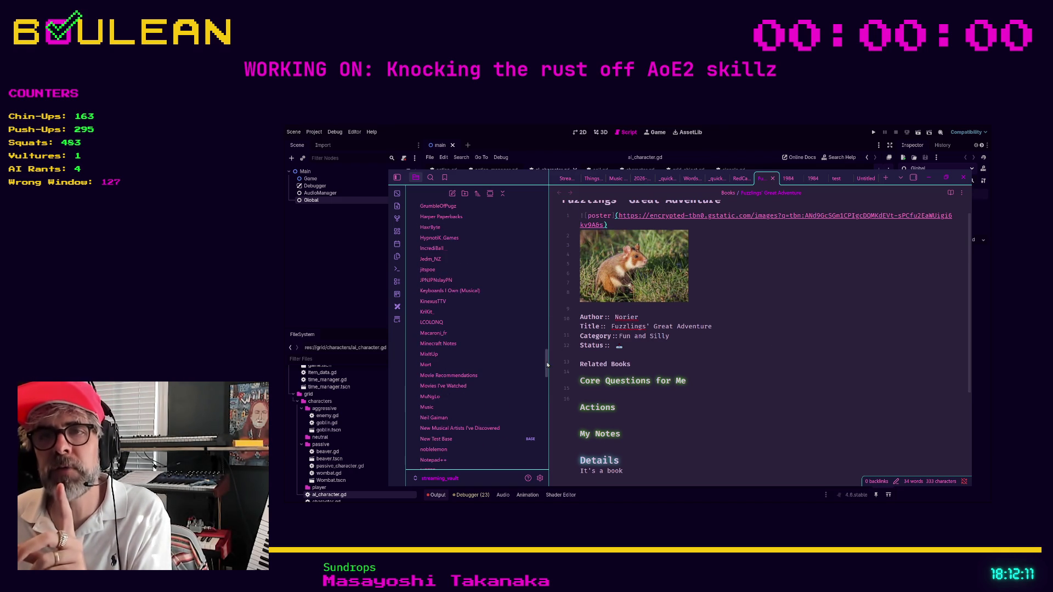
pyautogui.moveTo(546, 363); pyautogui.dragTo(550, 213)
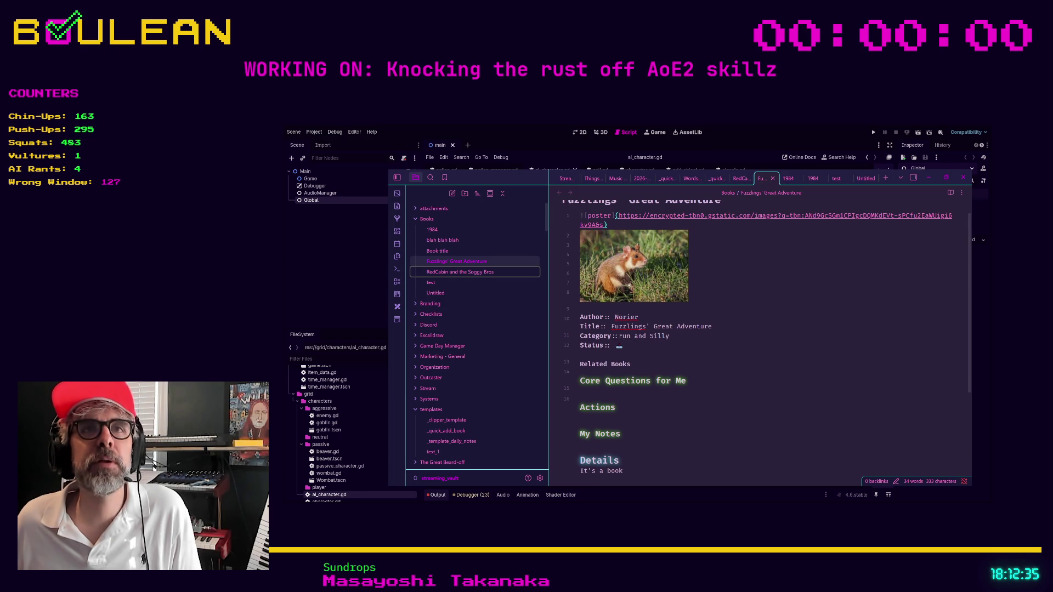
pyautogui.scroll(-2, 760, 329)
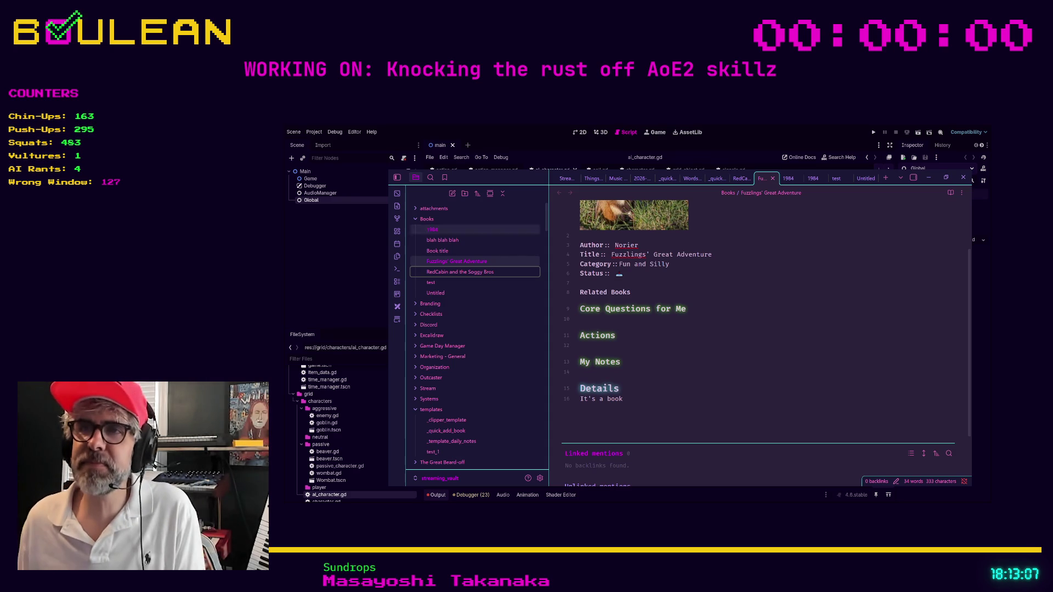
pyautogui.scroll(2, 756, 329)
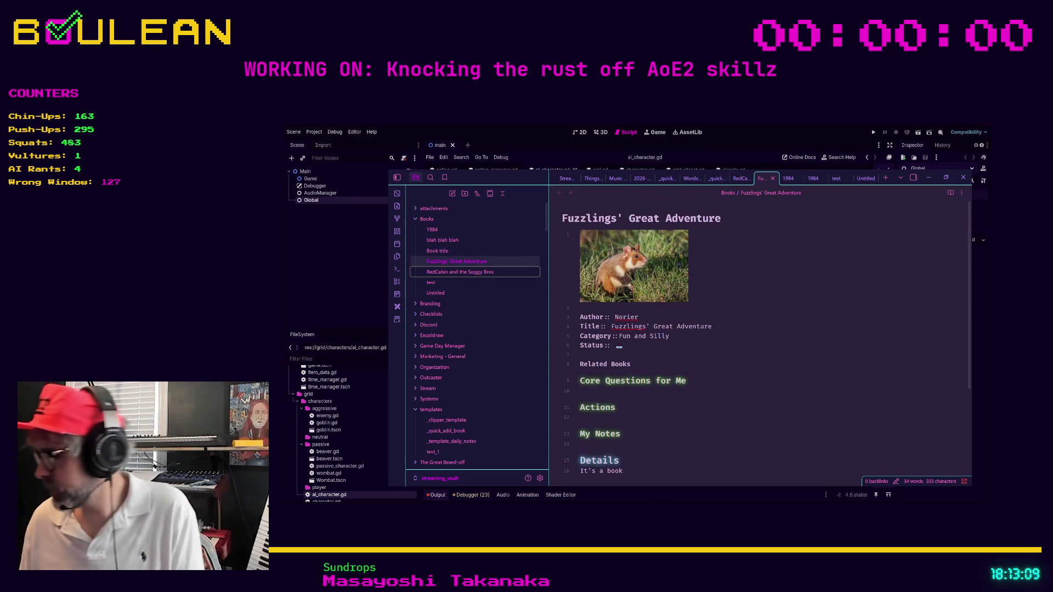
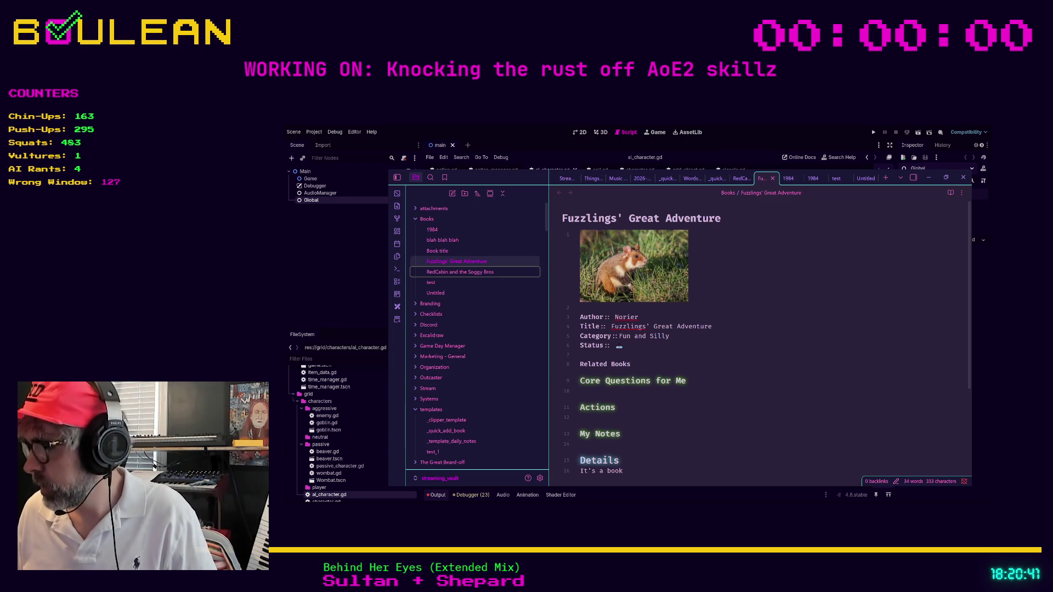
# Switch from Obsidian to the browser showing QuickAdd's Book Finder Script documentation.
pyautogui.hotkey('alt', 'Tab')
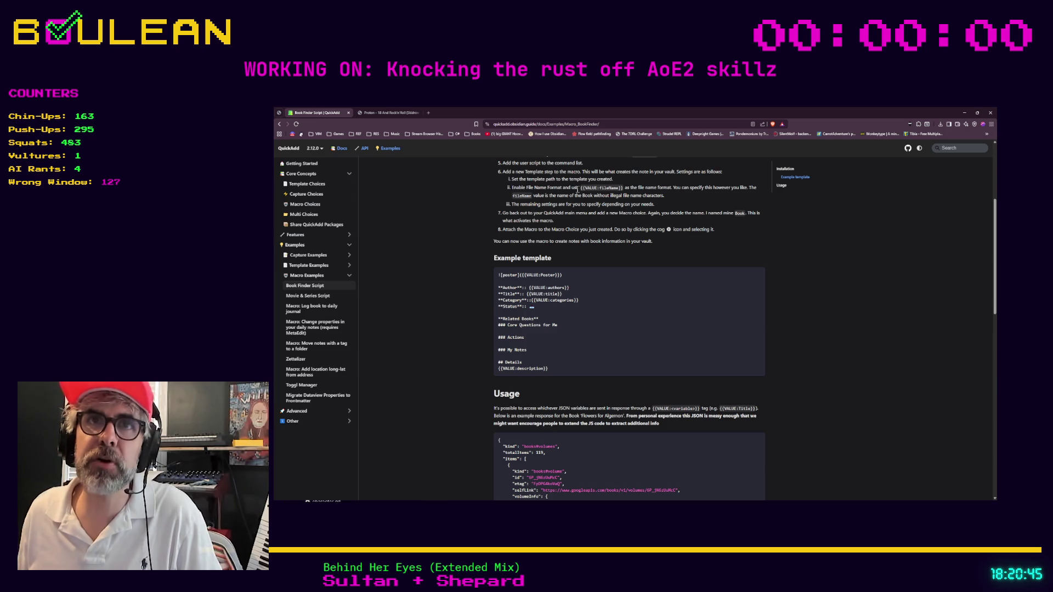
# Go to the Discord tab and open the #food-food-food channel with the bulgogi post.
pyautogui.click(436, 113)
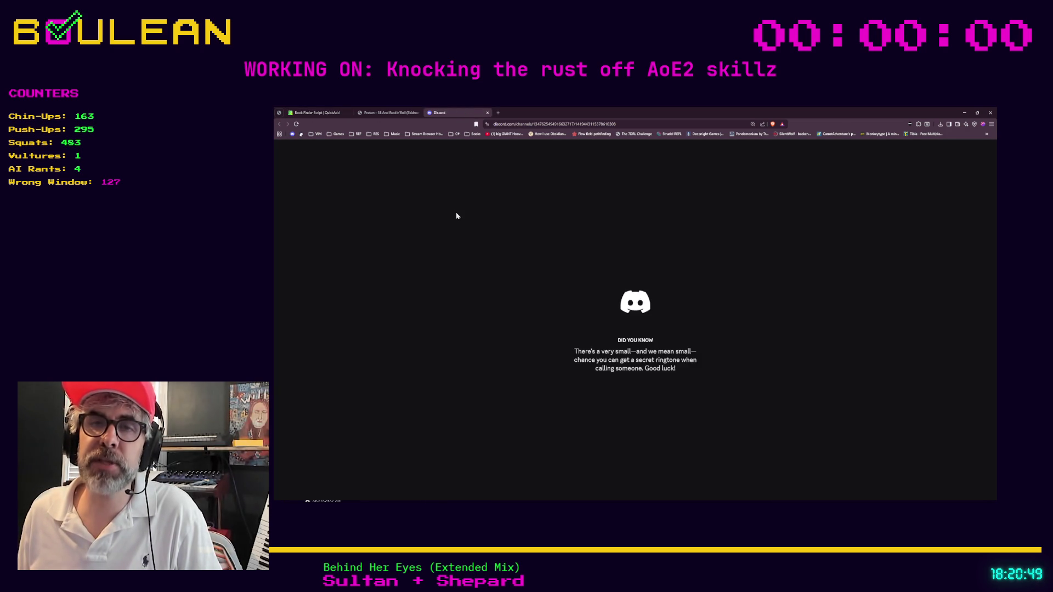
pyautogui.scroll(-5, 395, 274)
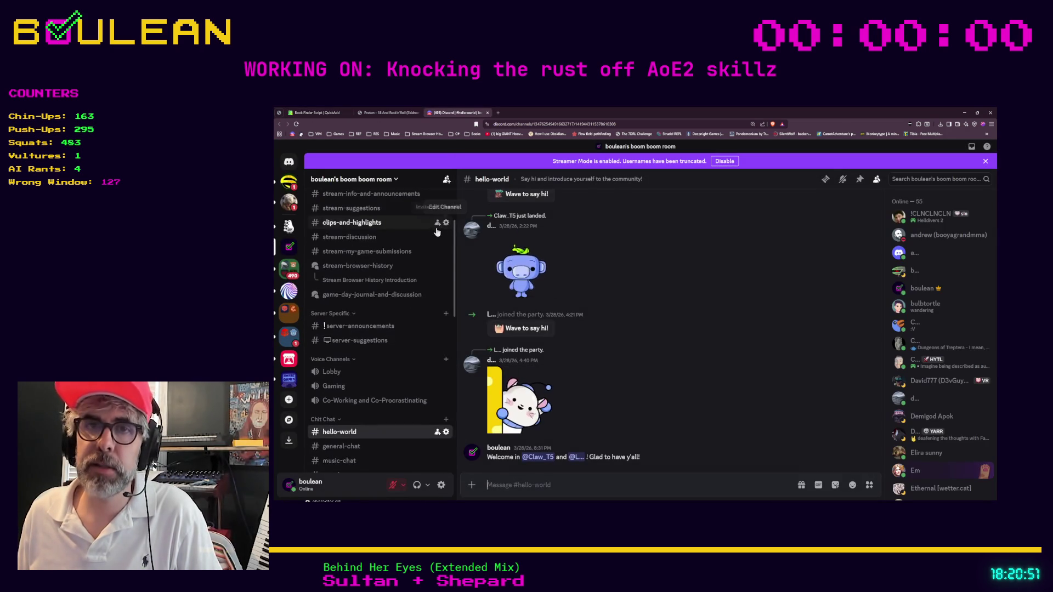
pyautogui.scroll(-6, 383, 282)
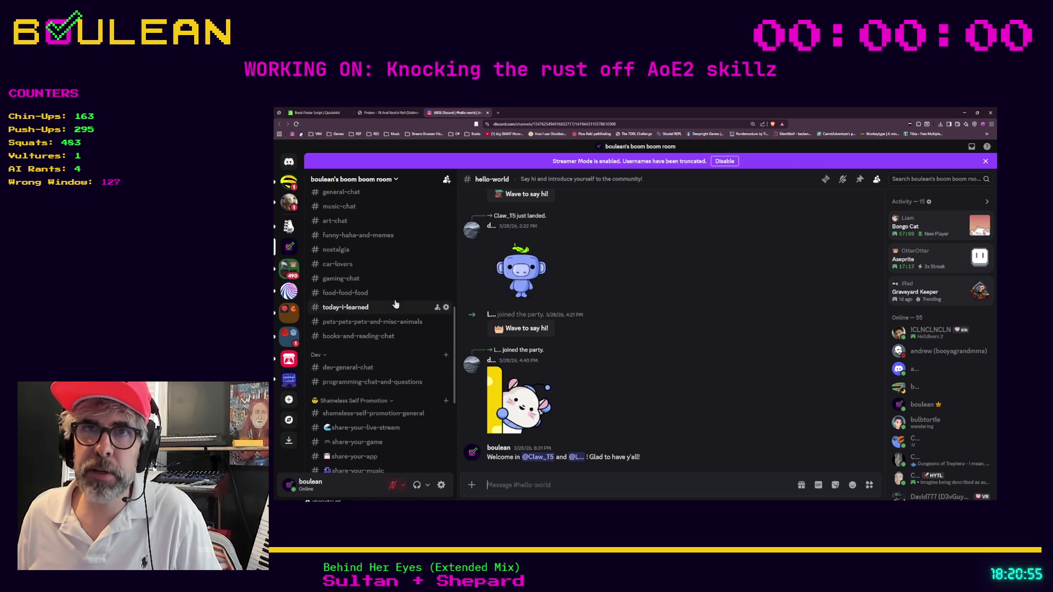
pyautogui.scroll(2, 378, 296)
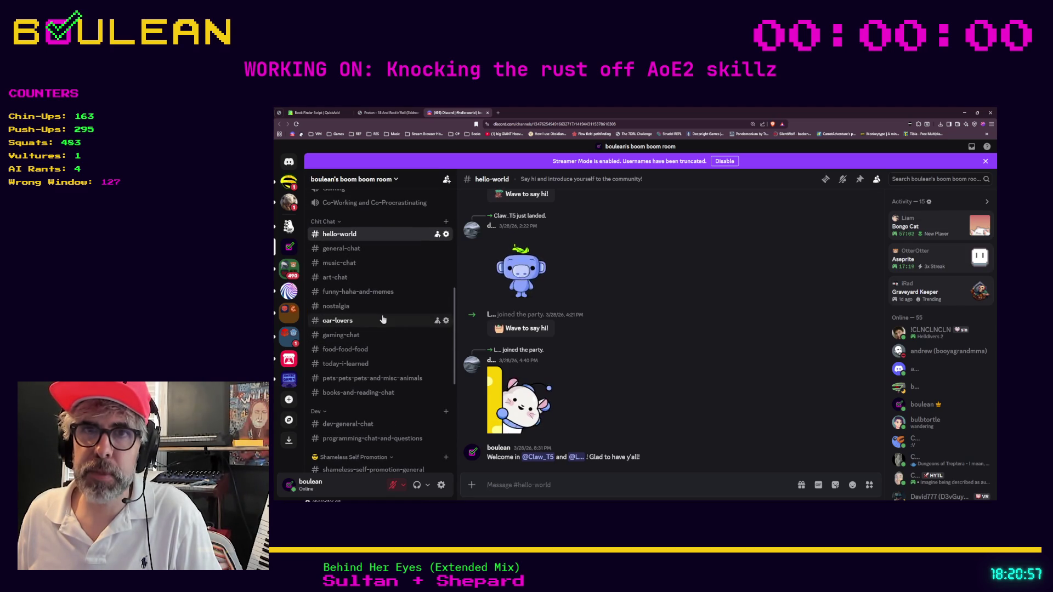
pyautogui.click(364, 349)
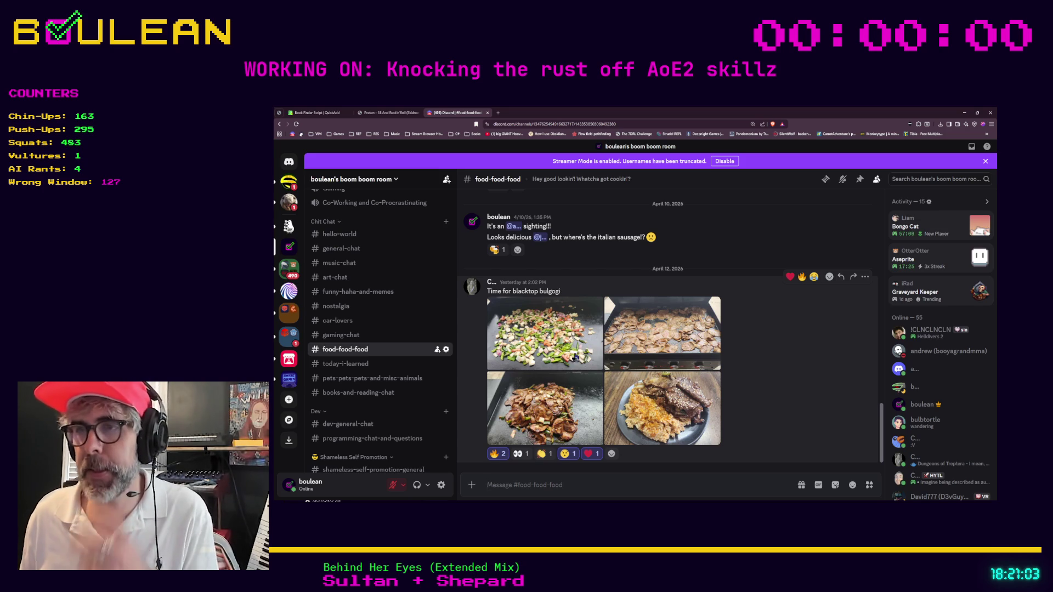
# View all four blacktop bulgogi photos full size, then minimize the browser back to Obsidian.
pyautogui.click(572, 354)
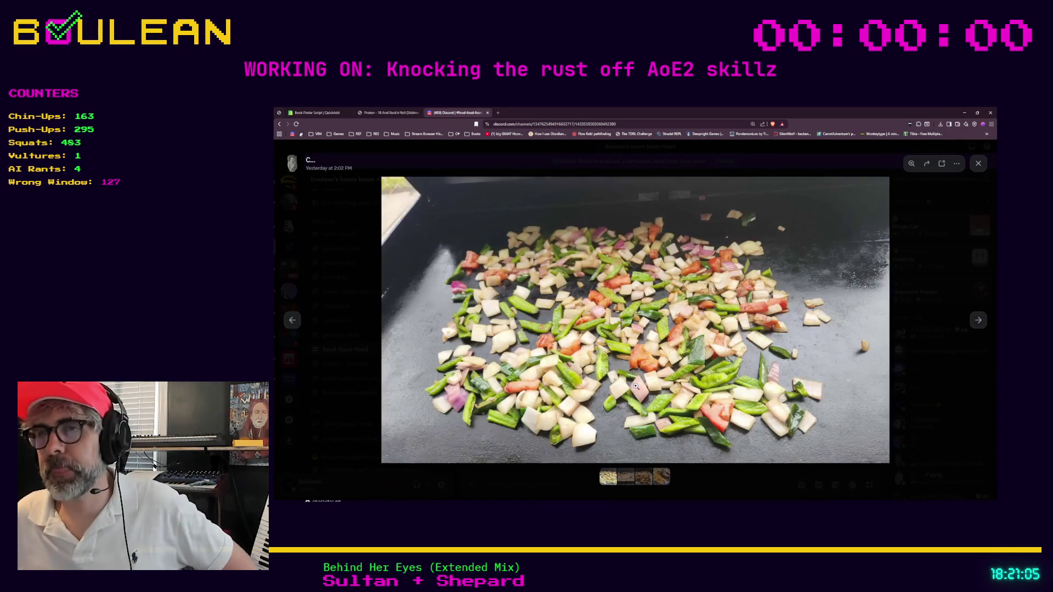
pyautogui.press('Right')
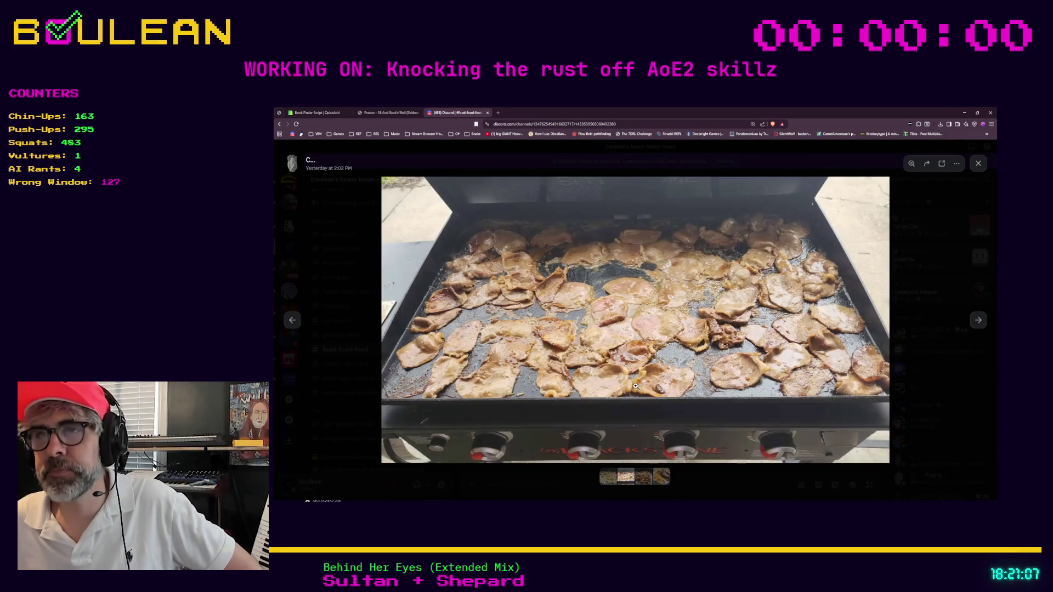
pyautogui.press('Right')
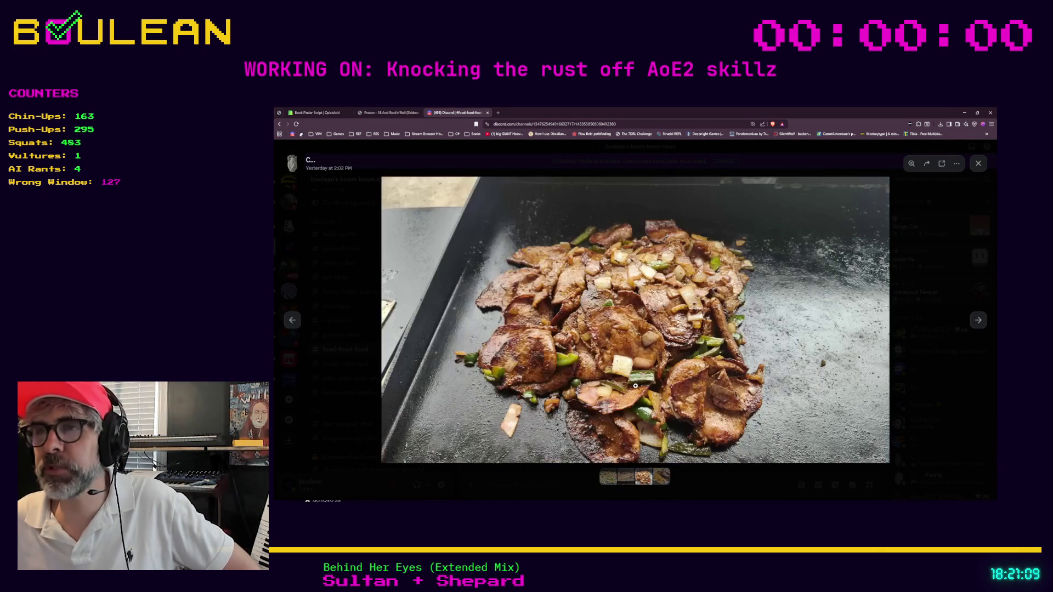
pyautogui.press('Right')
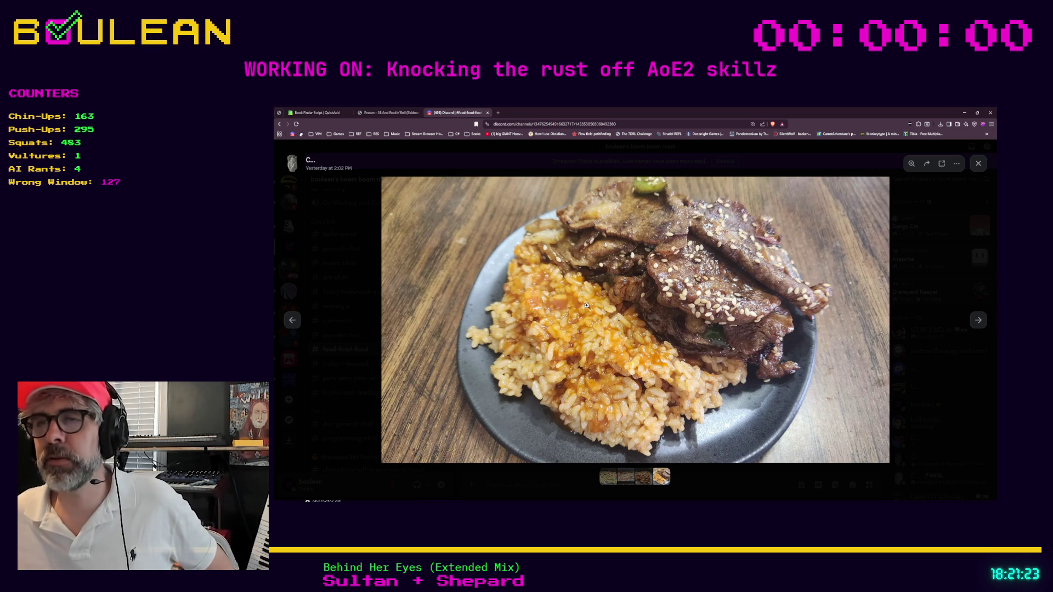
pyautogui.click(978, 164)
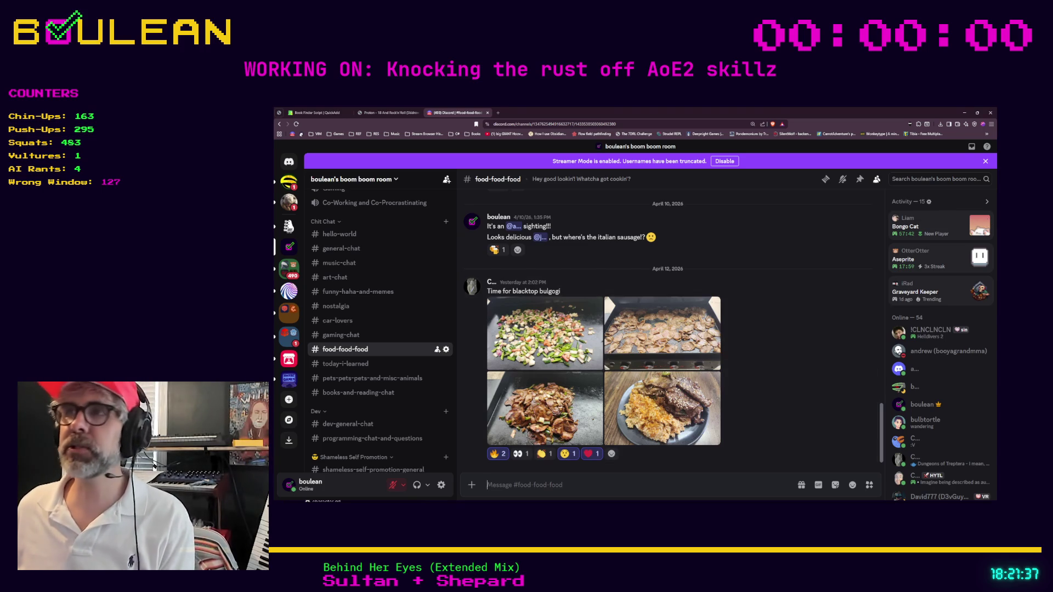
pyautogui.click(963, 112)
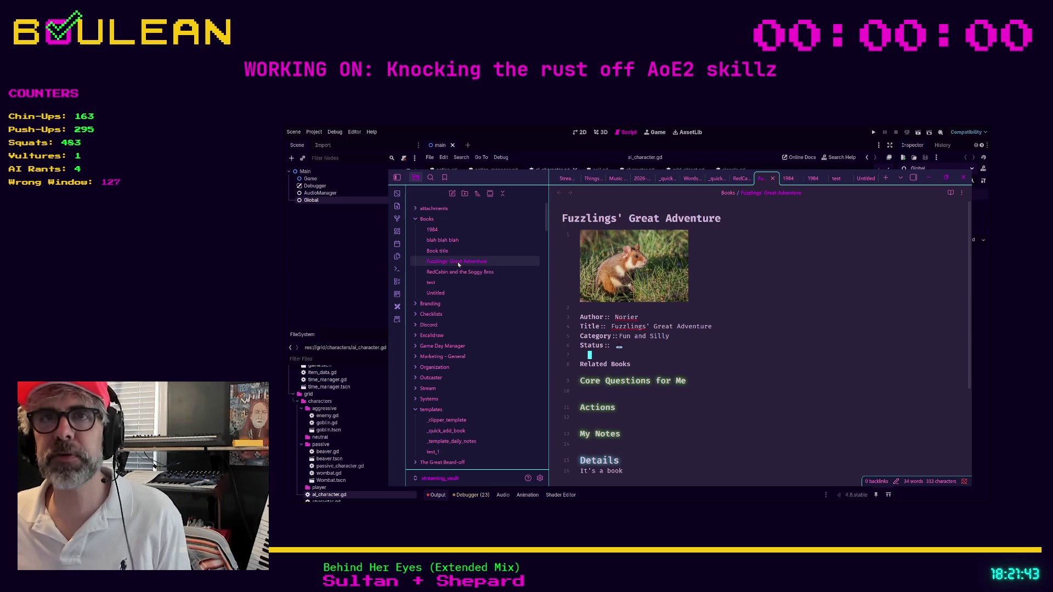
# Delete the test and Untitled notes, declining to remove the leftover attachment.
pyautogui.rightClick(435, 285)
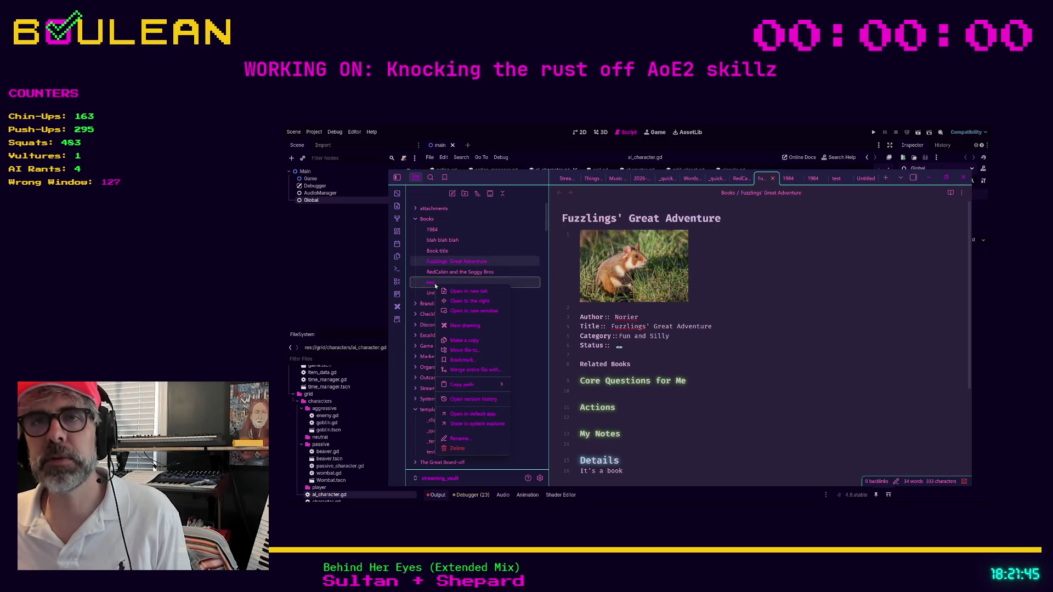
pyautogui.click(479, 449)
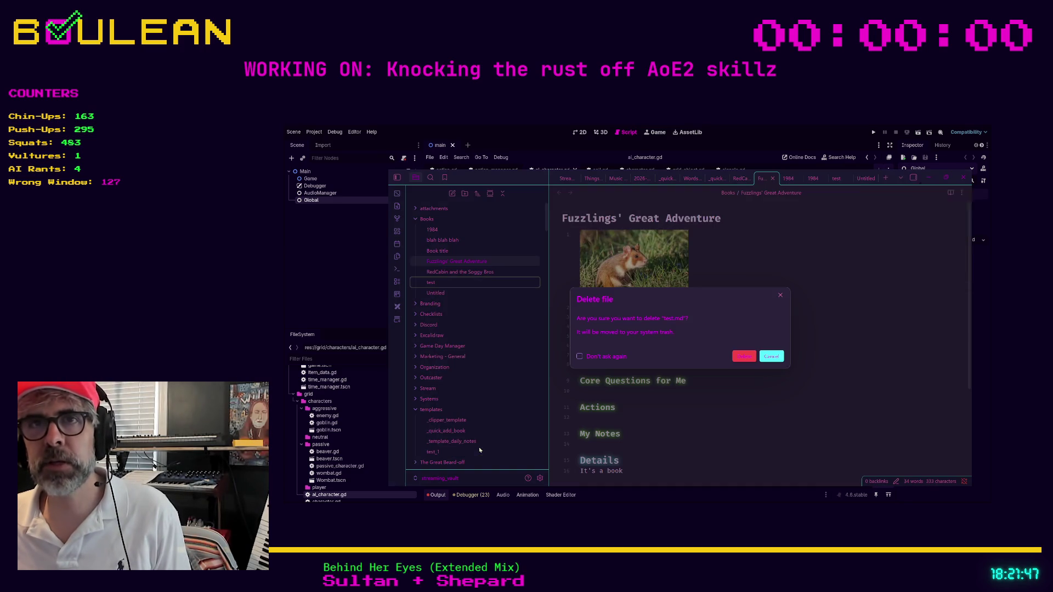
pyautogui.click(743, 358)
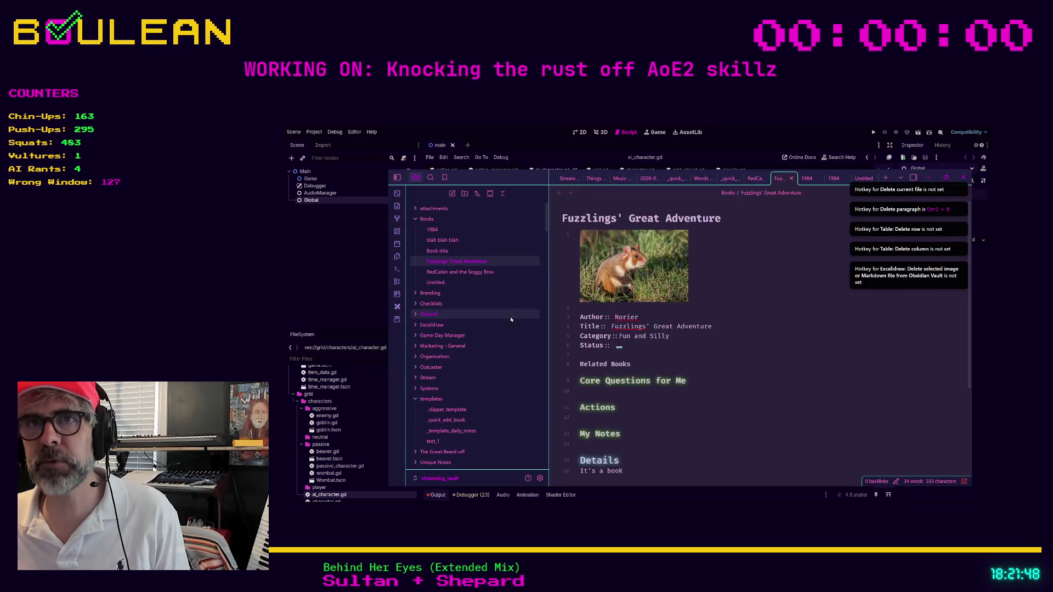
pyautogui.click(465, 282)
pyautogui.rightClick(466, 283)
pyautogui.click(490, 448)
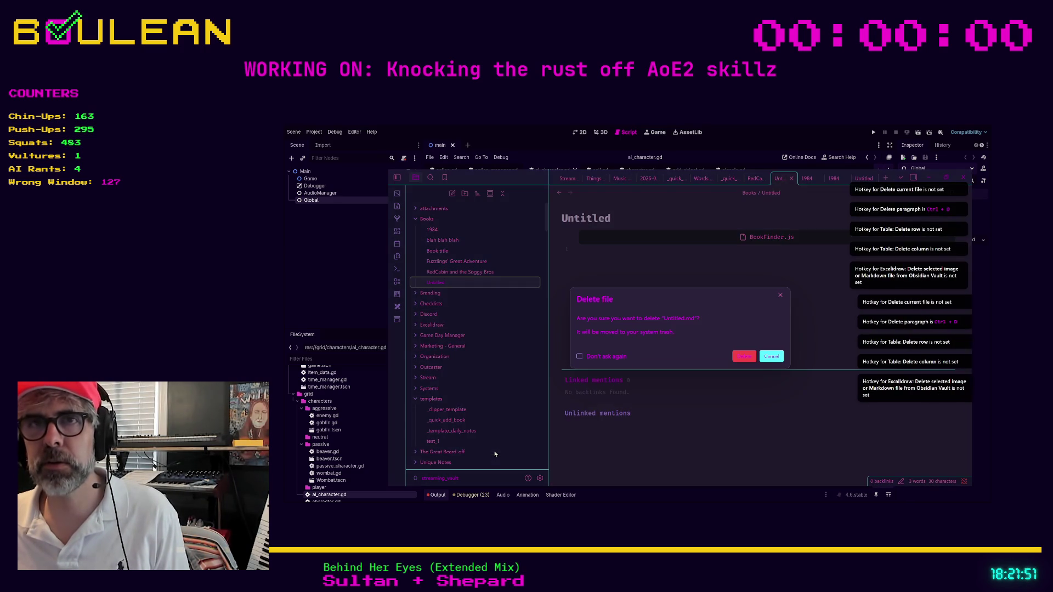
pyautogui.click(735, 356)
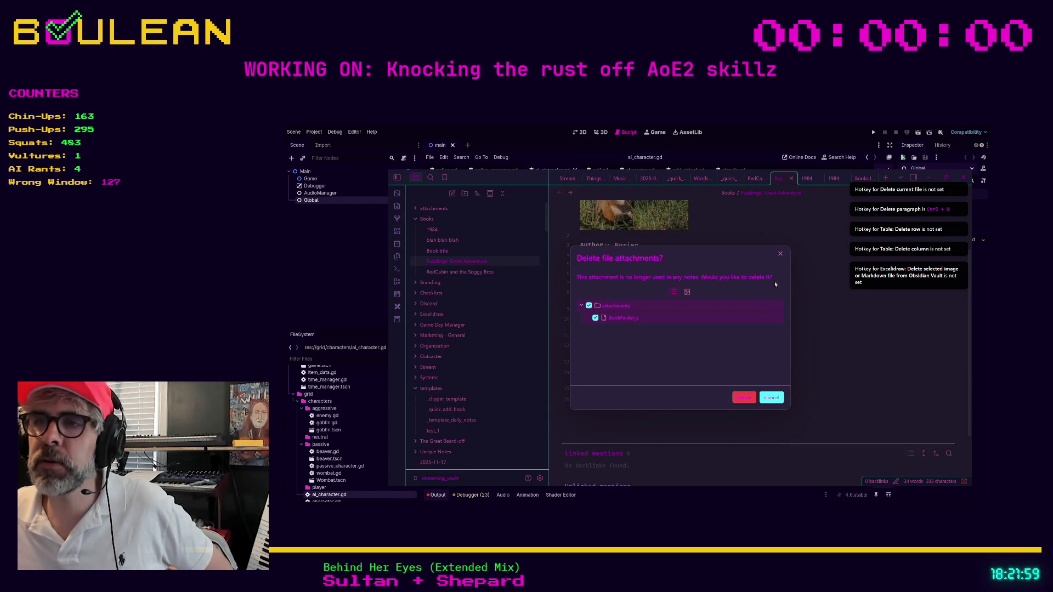
pyautogui.press('Escape')
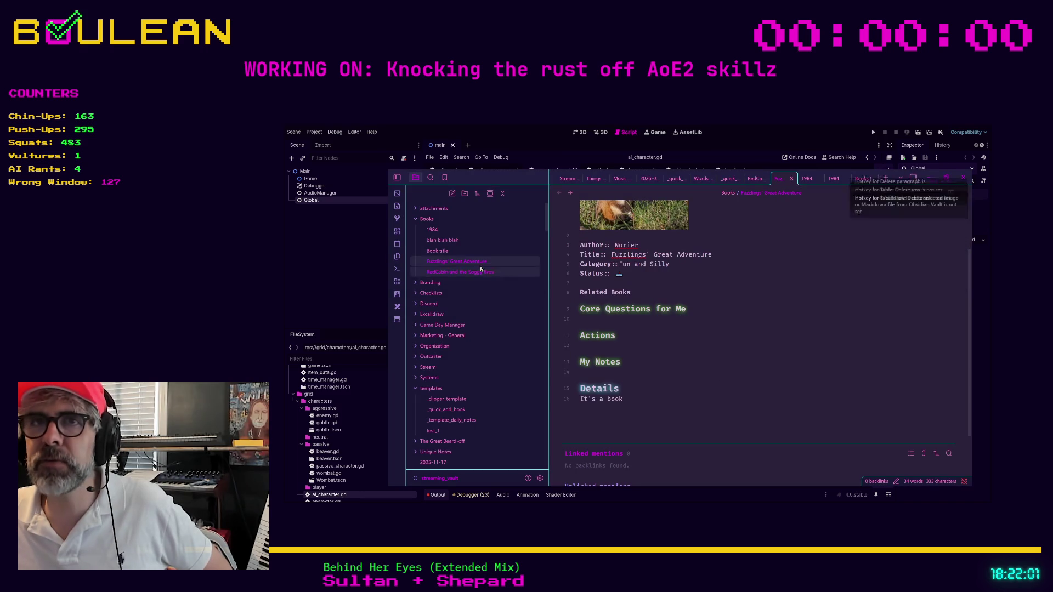
# Delete the Book title and blah blah blah notes, then return to Fuzzlings' Great Adventure.
pyautogui.click(463, 254)
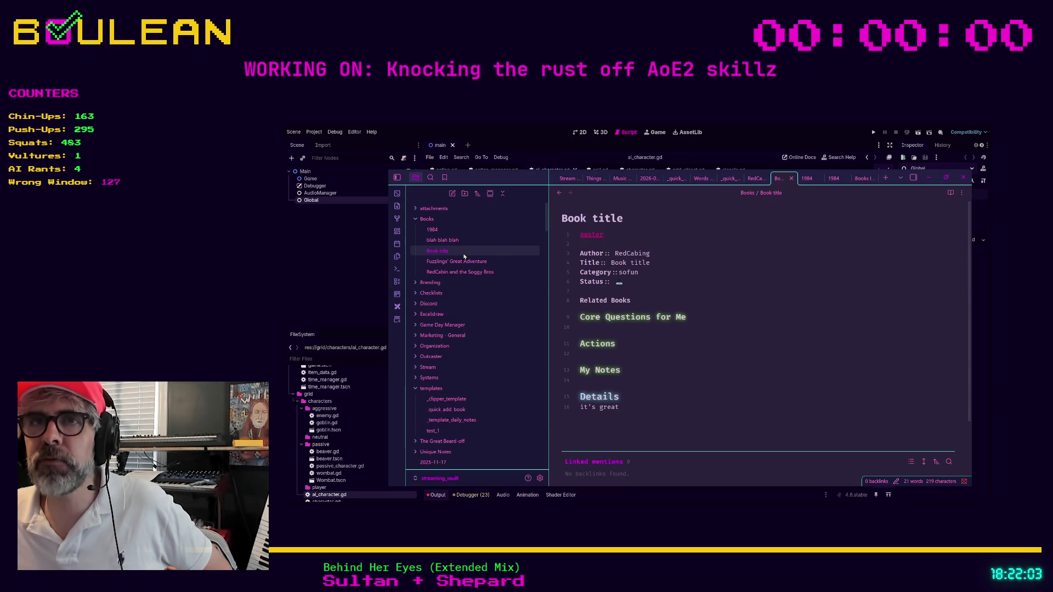
pyautogui.rightClick(463, 255)
pyautogui.click(507, 421)
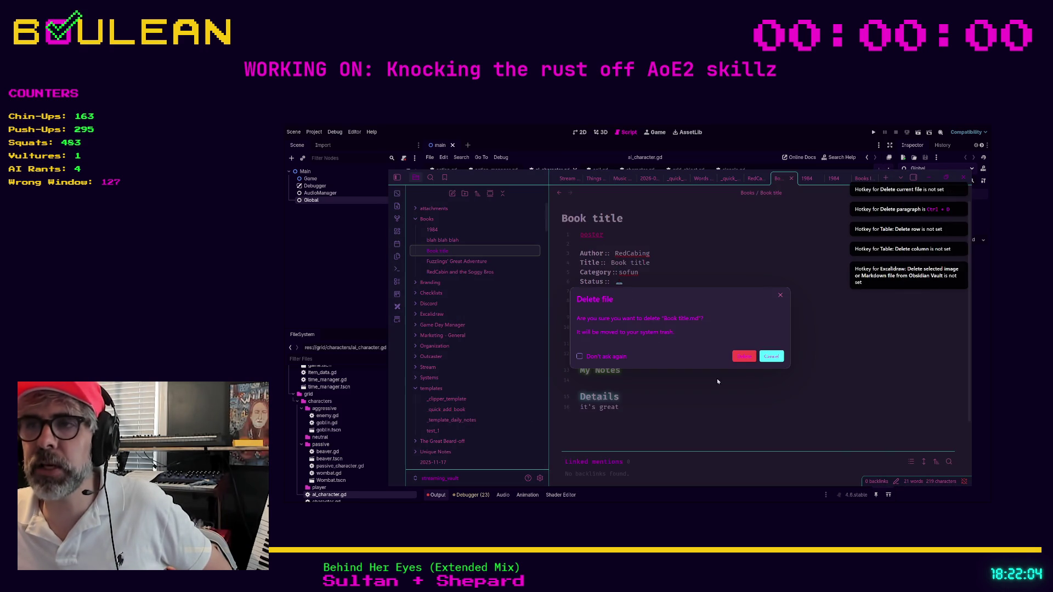
pyautogui.click(740, 357)
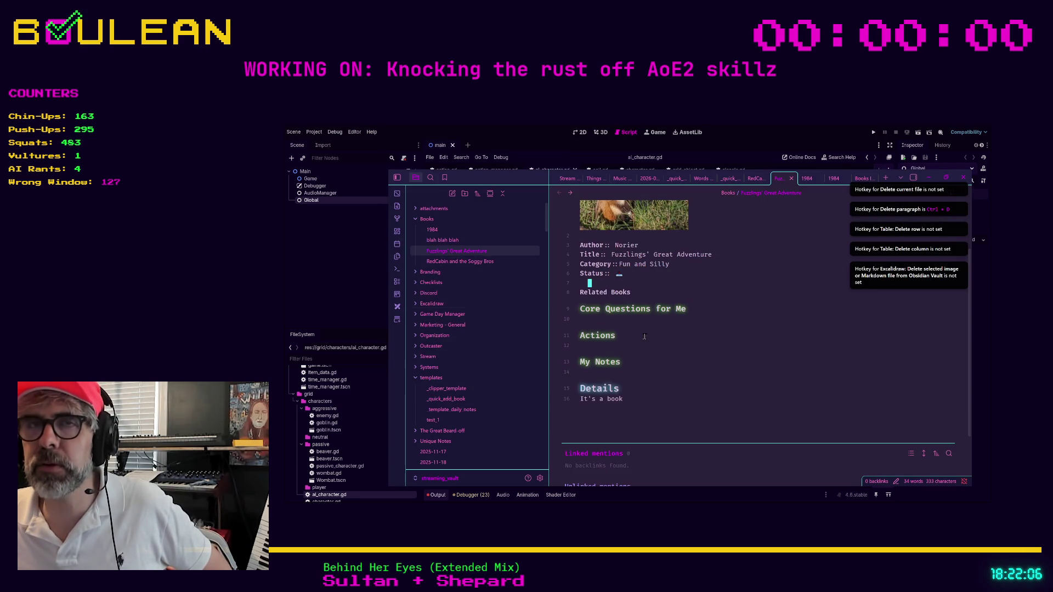
pyautogui.click(455, 240)
pyautogui.rightClick(455, 240)
pyautogui.click(503, 402)
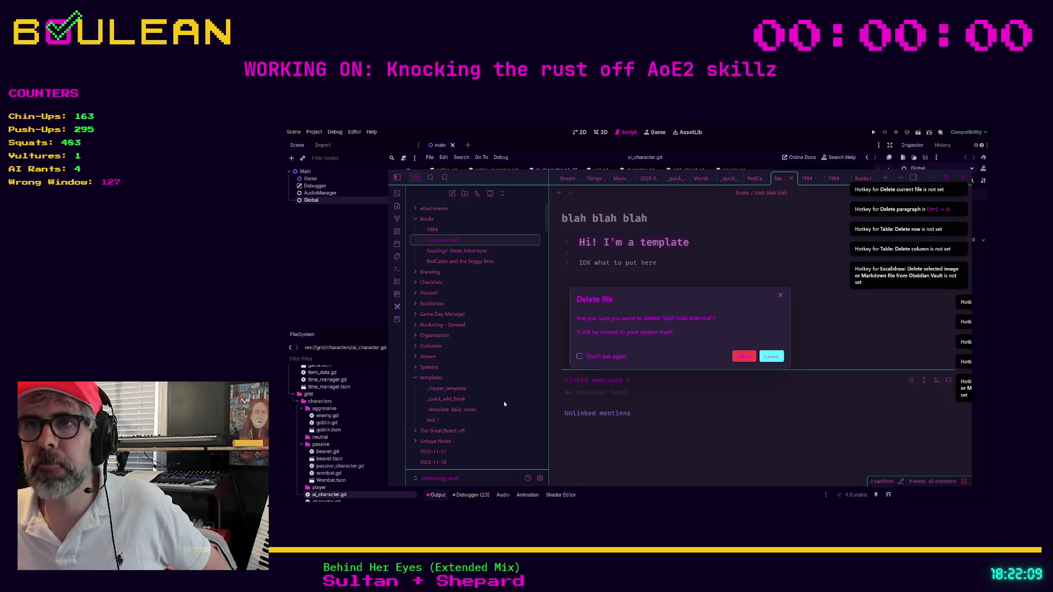
pyautogui.press('Return')
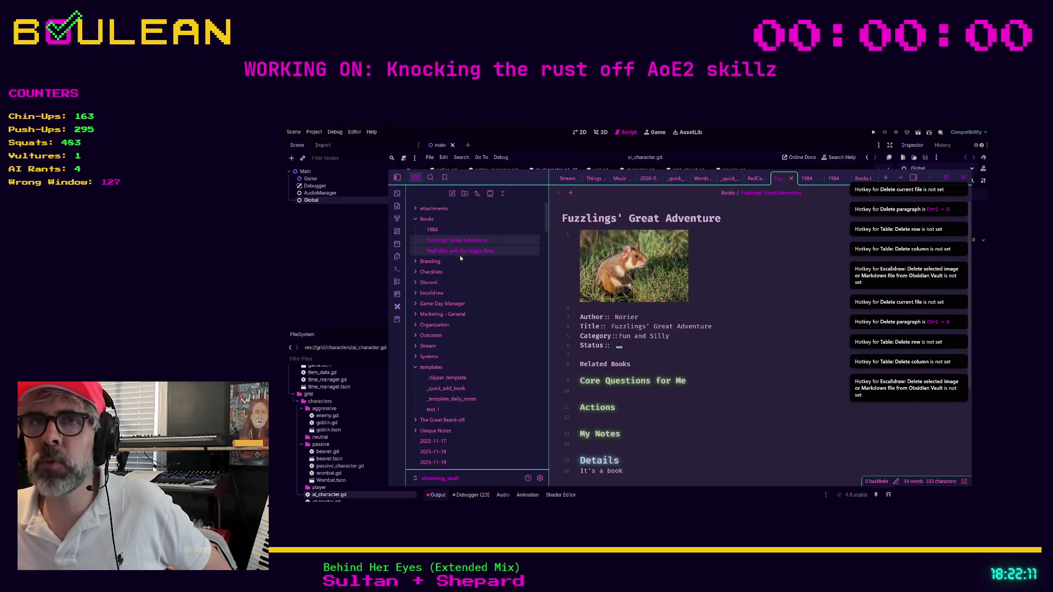
pyautogui.click(459, 251)
pyautogui.click(458, 240)
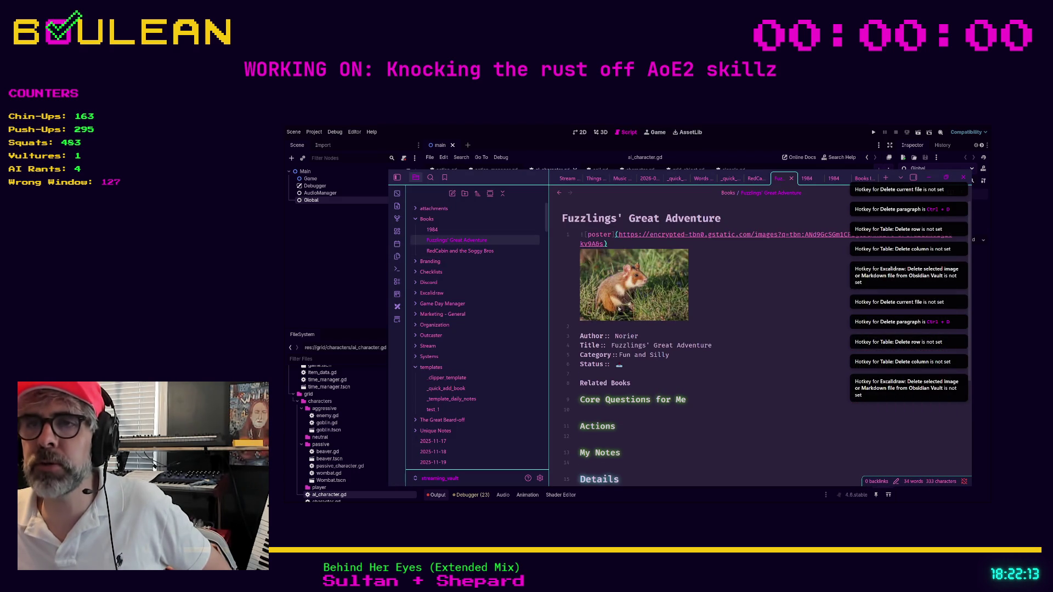
# Select parts of the author's name on the Author line, then clear the selection.
pyautogui.moveTo(614, 335); pyautogui.dragTo(649, 335)
pyautogui.click(657, 321)
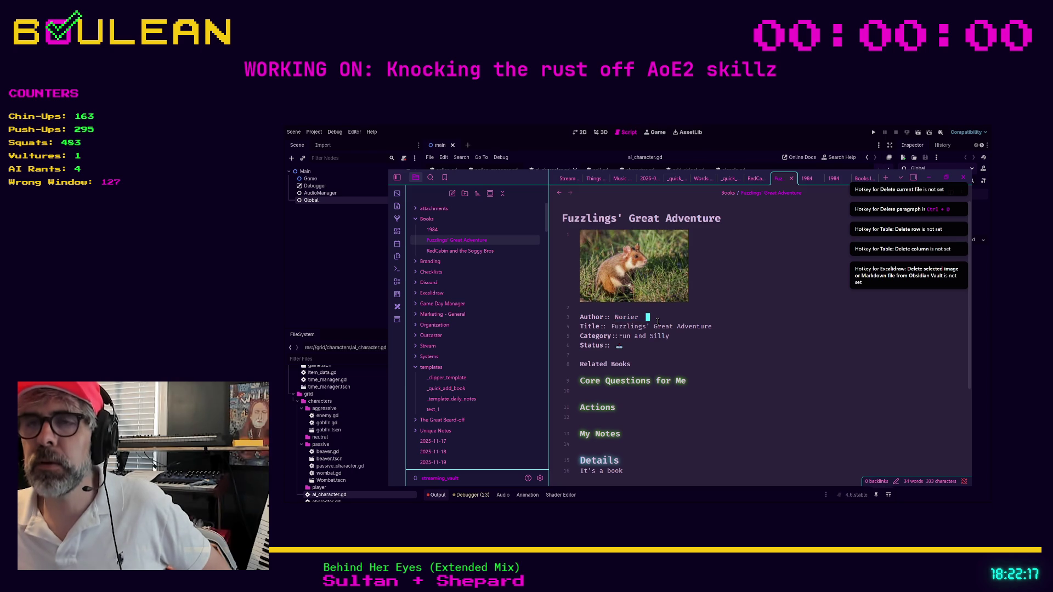
pyautogui.click(616, 325)
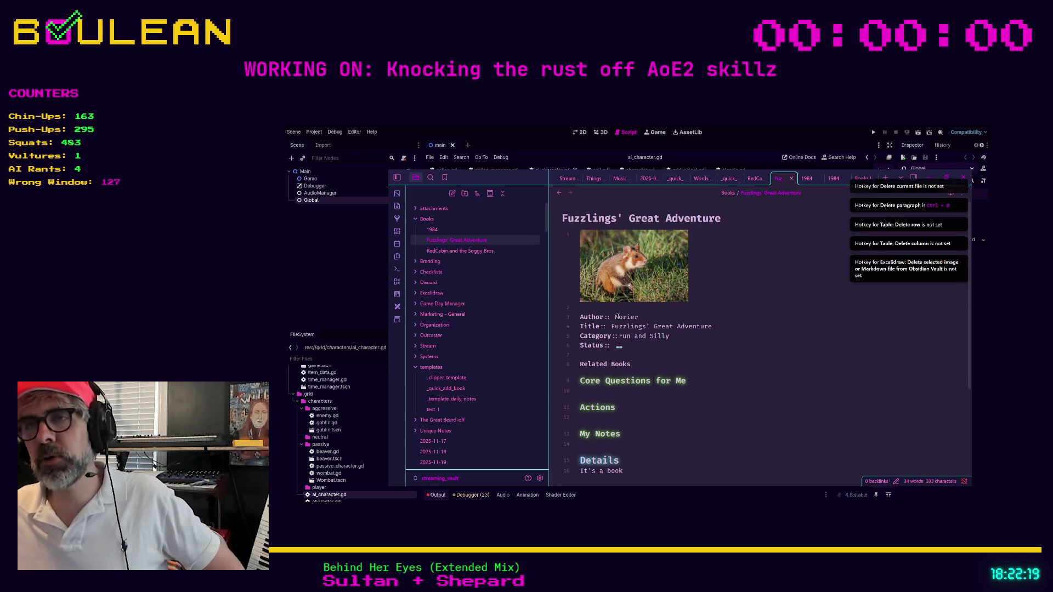
pyautogui.moveTo(615, 317); pyautogui.dragTo(635, 319)
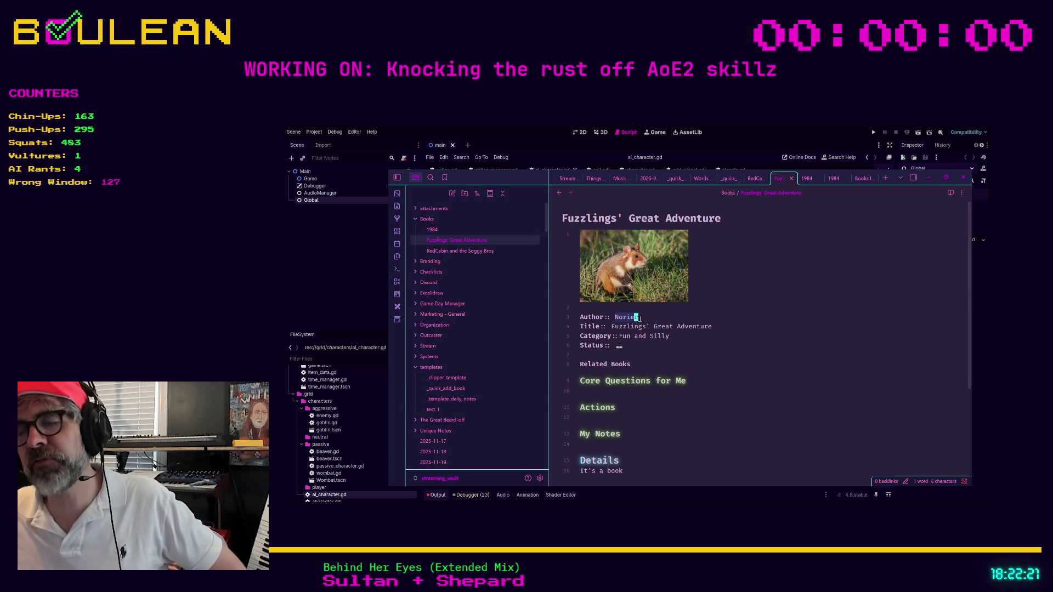
pyautogui.click(632, 319)
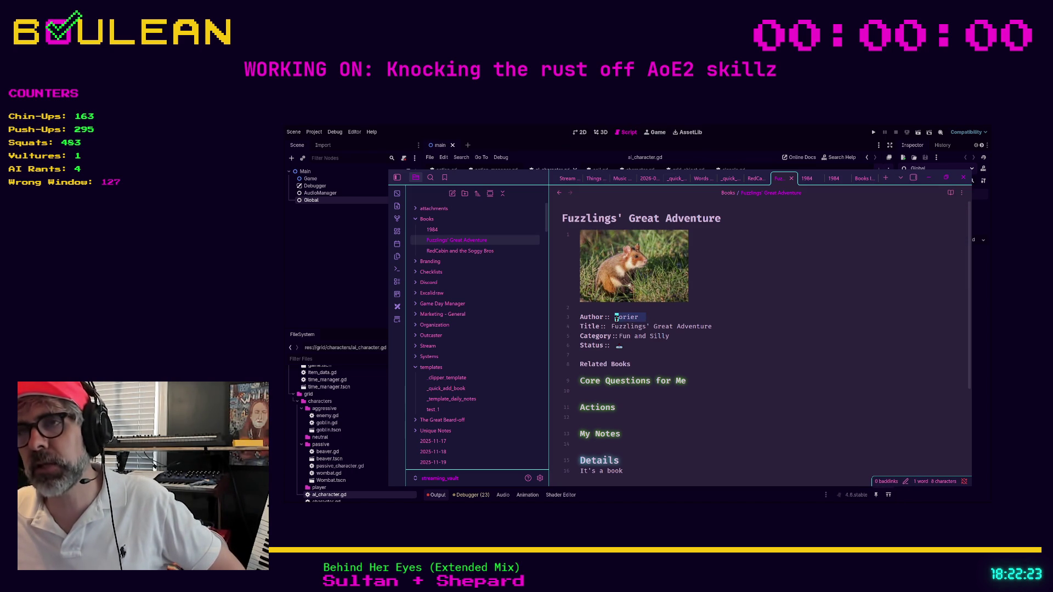
pyautogui.click(647, 318)
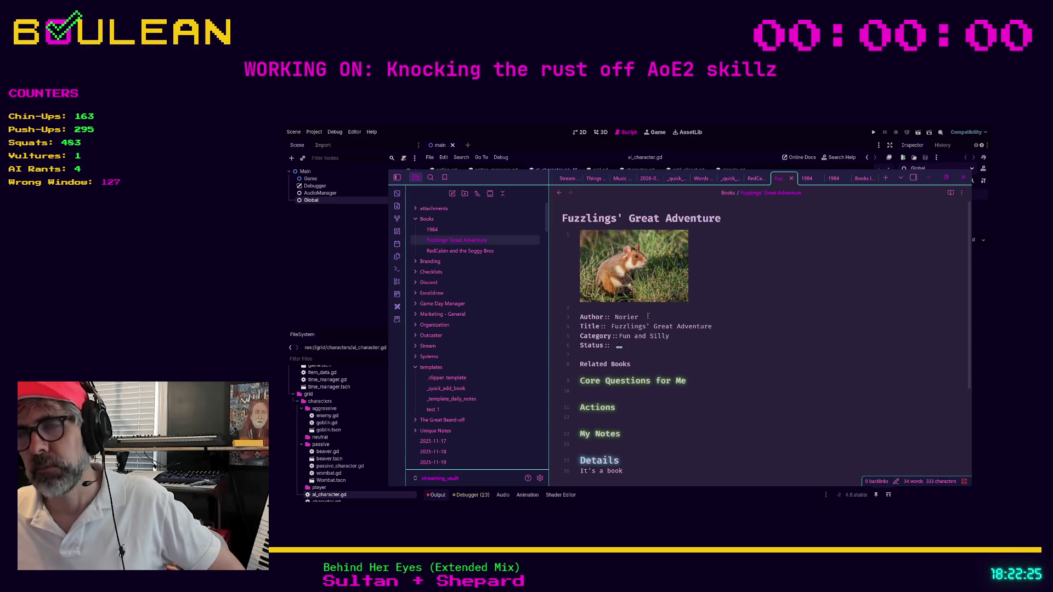
# Open the 1984 note and replace its Title value with 1984.
pyautogui.click(451, 231)
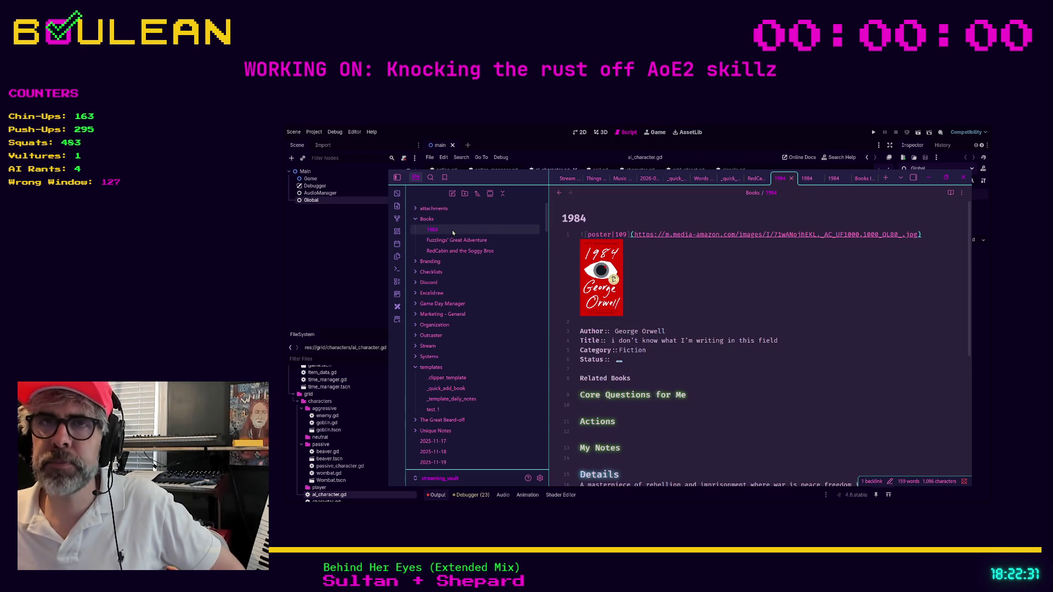
pyautogui.rightClick(452, 229)
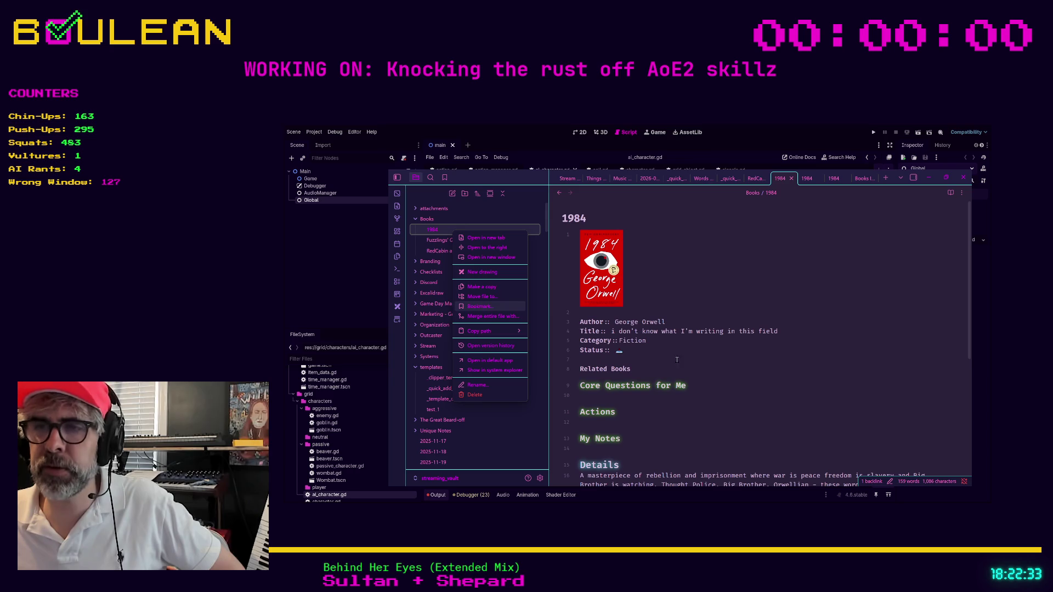
pyautogui.click(613, 331)
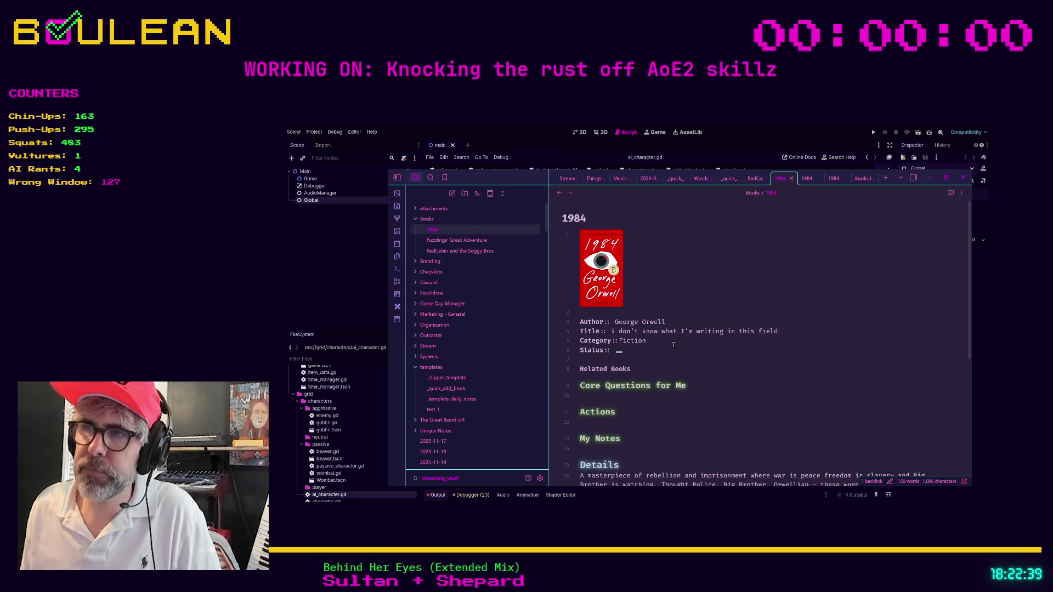
pyautogui.hotkey('shift', 'End')
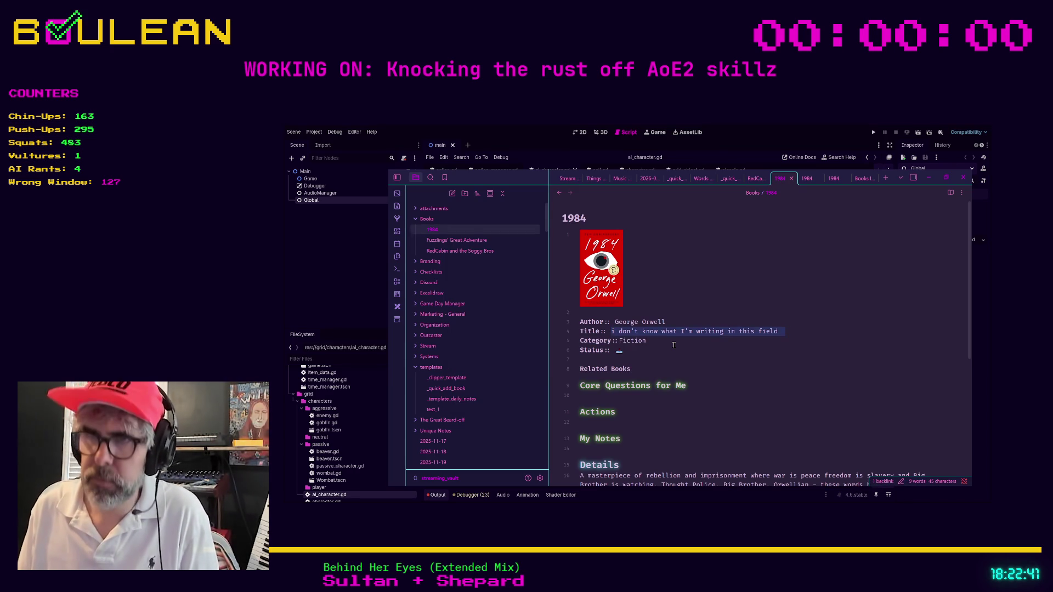
pyautogui.write('1984')
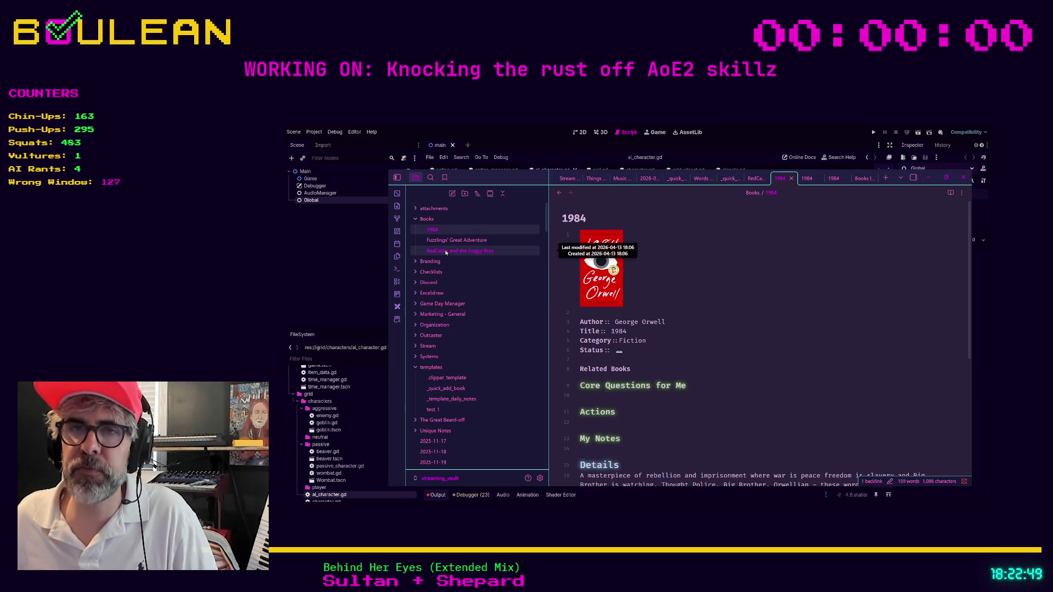
# In _quick_add_book, delete the top poster line and move Title above Author.
pyautogui.click(464, 388)
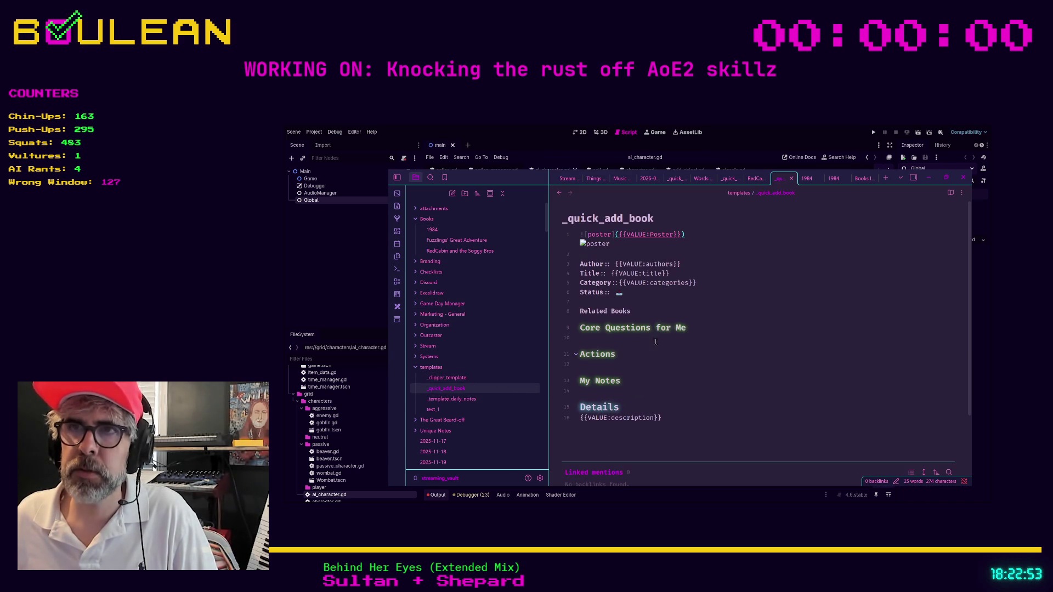
pyautogui.click(704, 234)
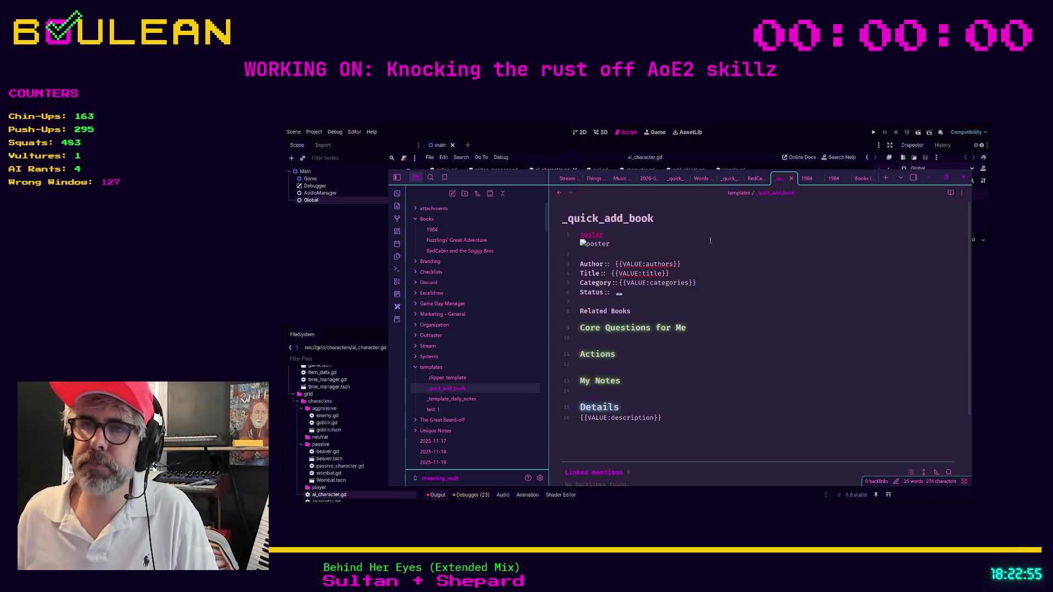
pyautogui.press('Down')
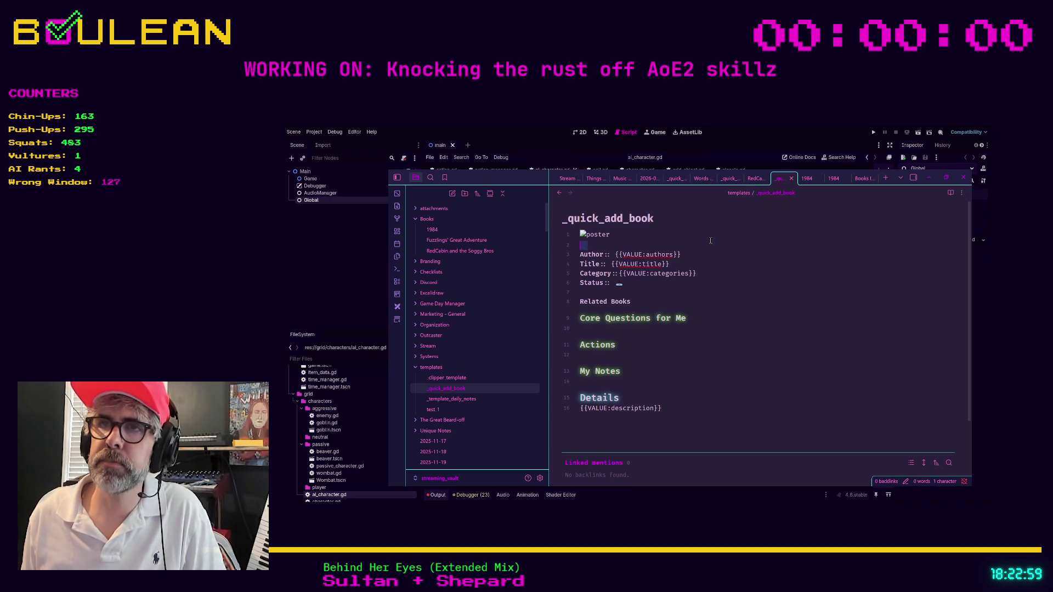
pyautogui.hotkey('shift', 'Up')
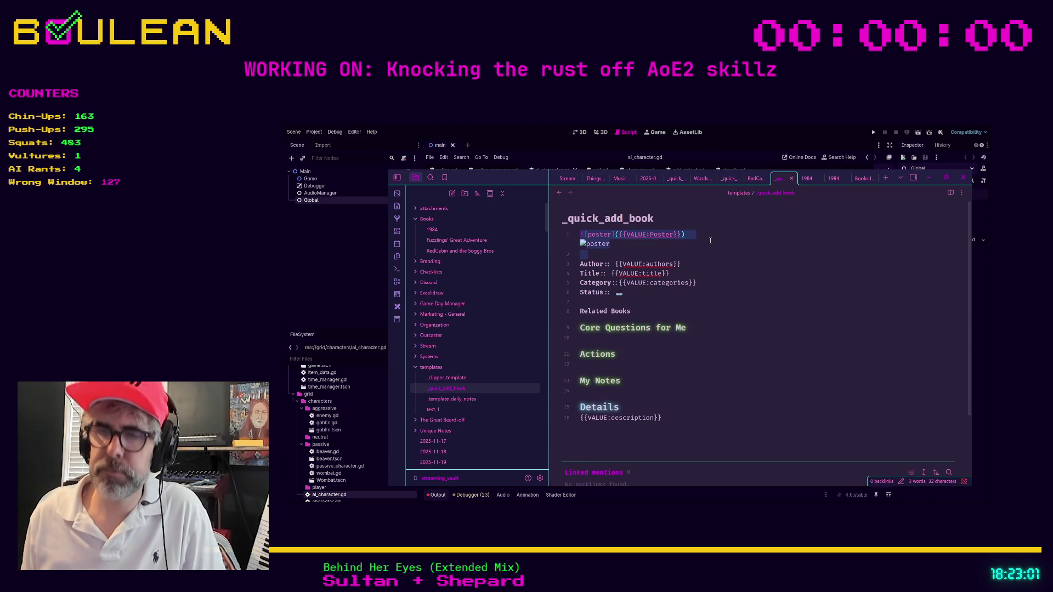
pyautogui.press('BackSpace')
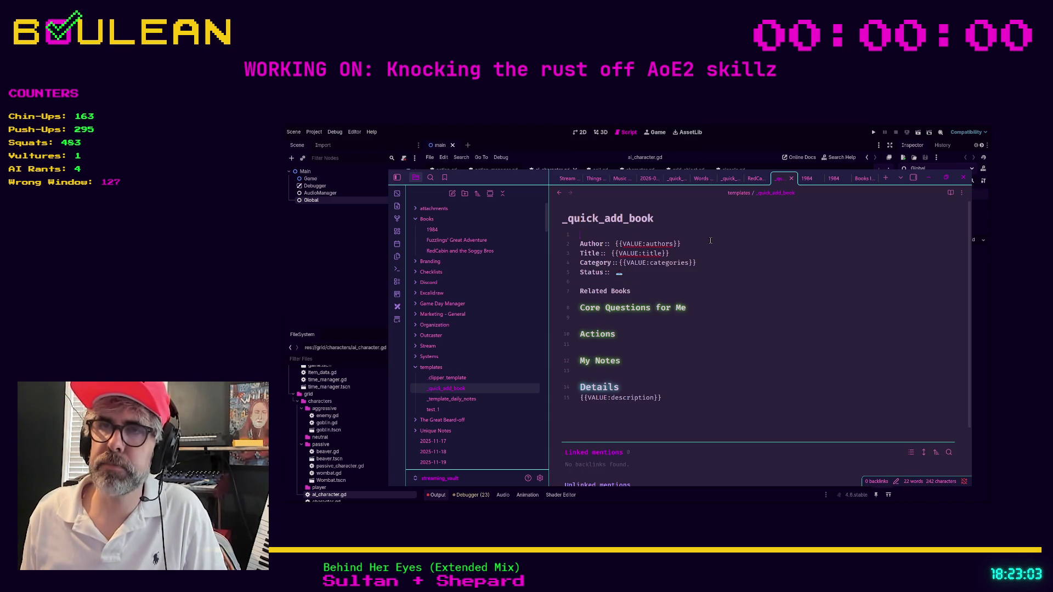
pyautogui.press('Down')
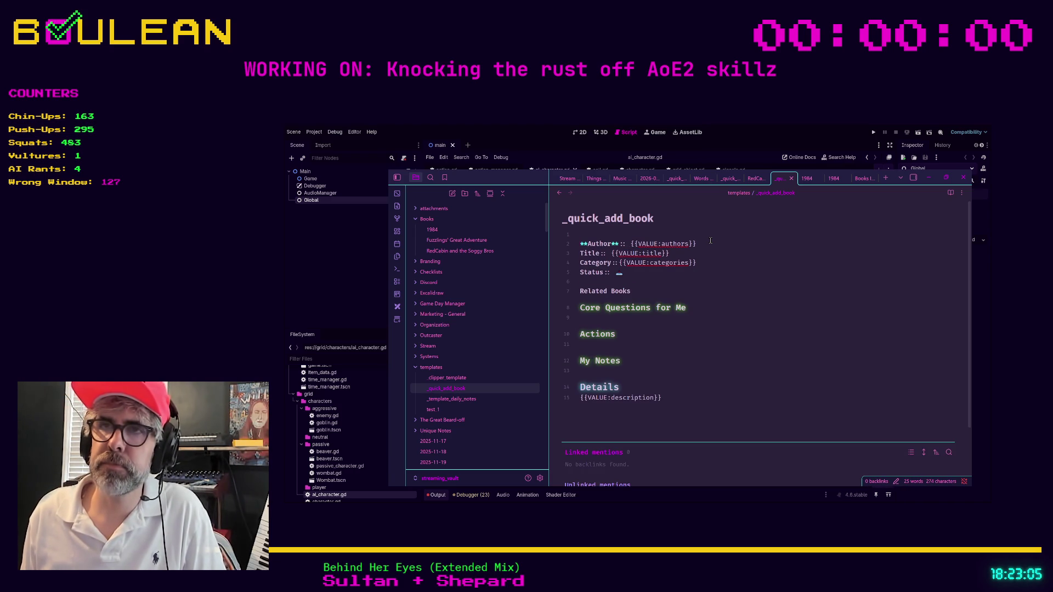
pyautogui.press('Down')
pyautogui.hotkey('alt', 'Up')
pyautogui.hotkey('ctrl', 'b')
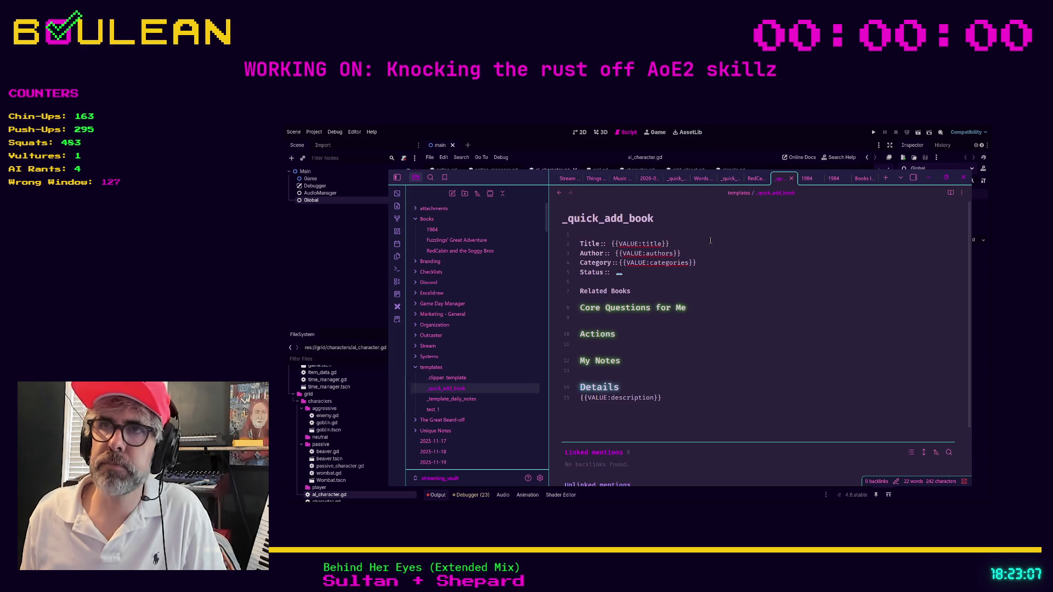
pyautogui.press('Delete')
# Add the ![poster]({{VALUE:thumbnail}}) embed after the description.
pyautogui.press('Down')
pyautogui.press('Down')
pyautogui.press('Down')
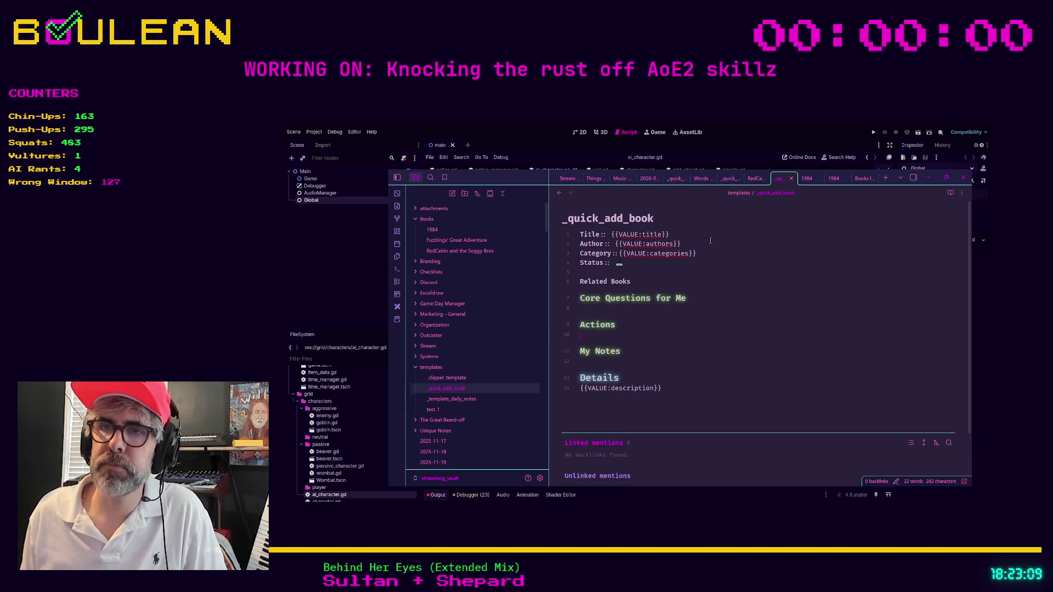
pyautogui.press('Return')
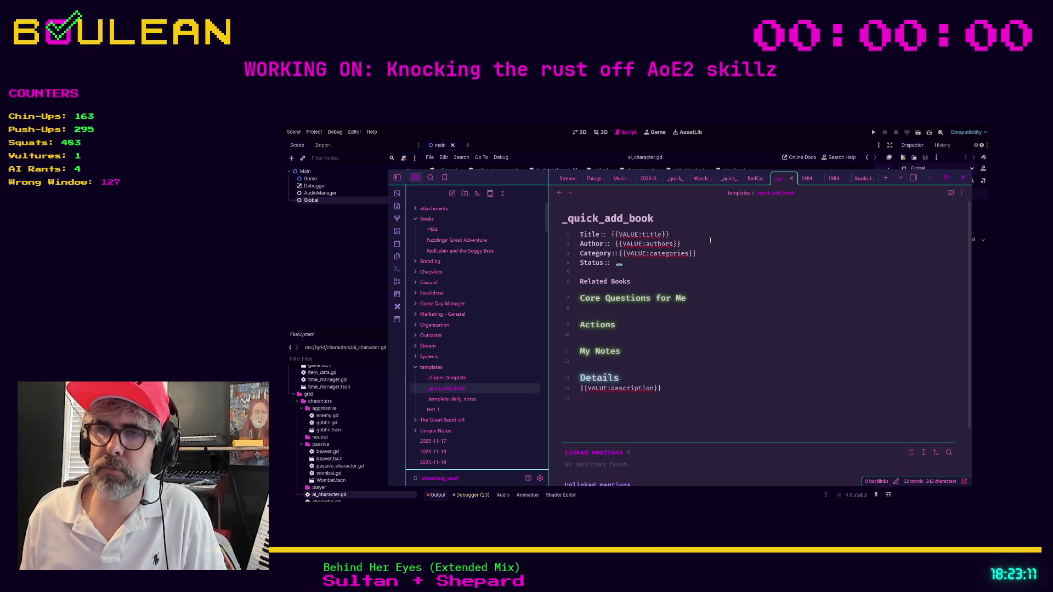
pyautogui.press('Return')
pyautogui.write('![poster]({{VALUE:thumbnail}})')
pyautogui.press('Return')
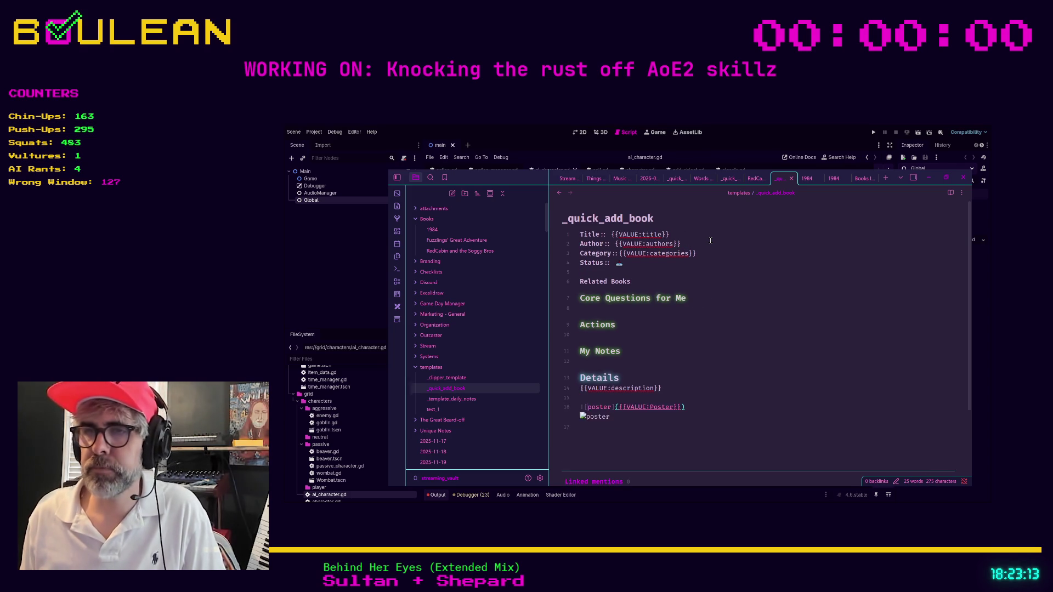
# Select the Actions and My Notes headings, narrowing to just My Notes.
pyautogui.press('Up')
pyautogui.press('Up')
pyautogui.press('Up')
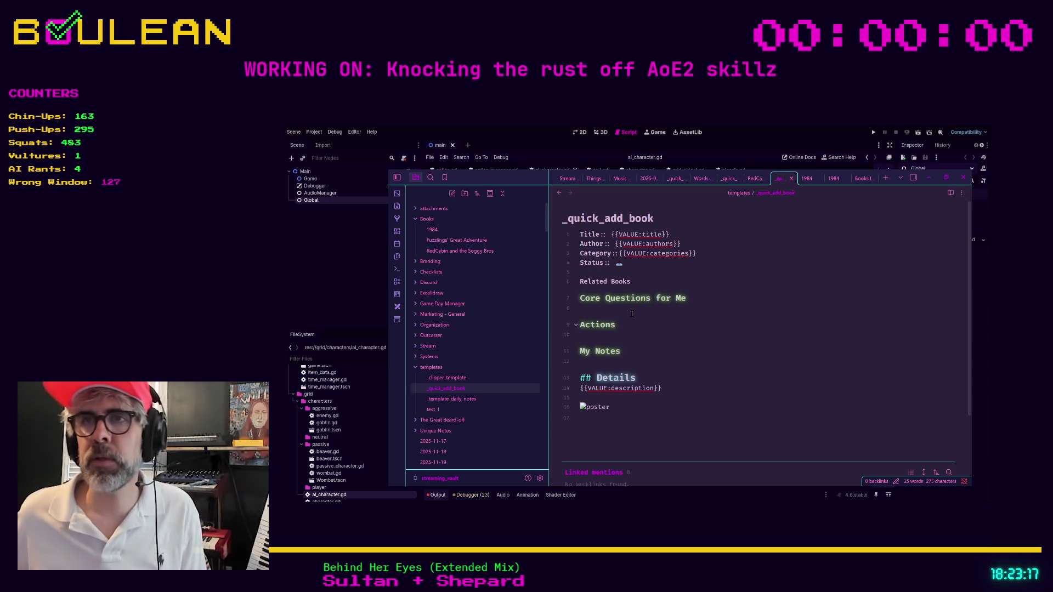
pyautogui.click(593, 298)
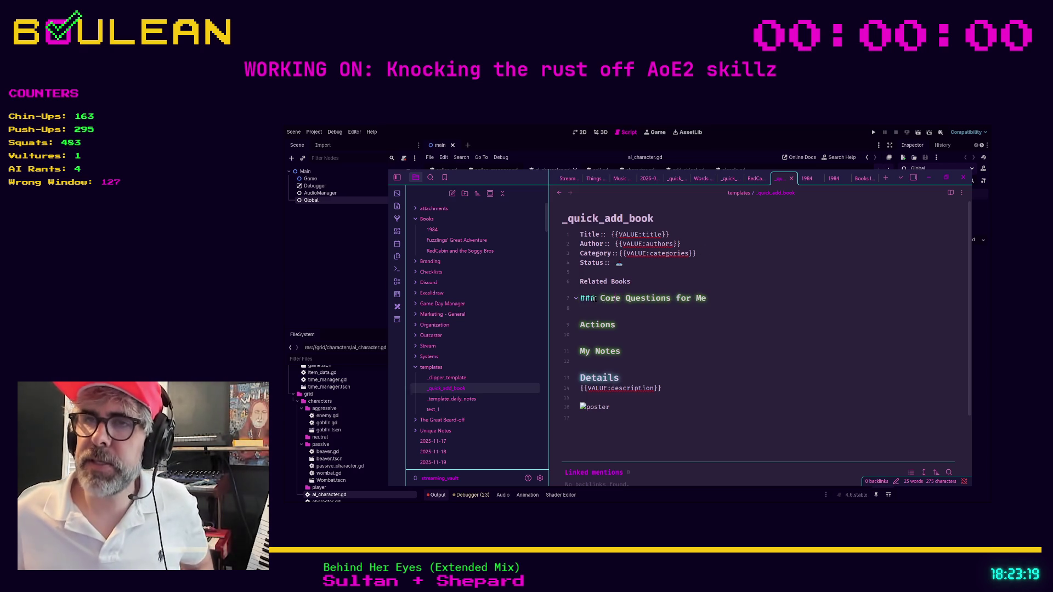
pyautogui.moveTo(625, 351)
pyautogui.mouseDown()
pyautogui.moveTo(609, 352)
pyautogui.moveTo(597, 322)
pyautogui.mouseUp()
pyautogui.moveTo(654, 352); pyautogui.dragTo(600, 351)
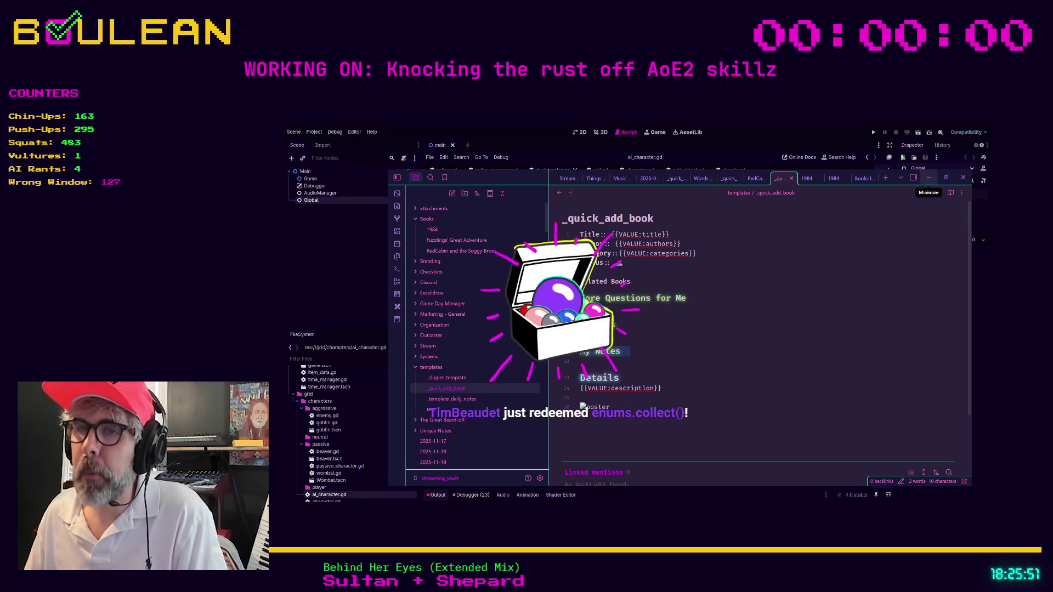
pyautogui.click(928, 177)
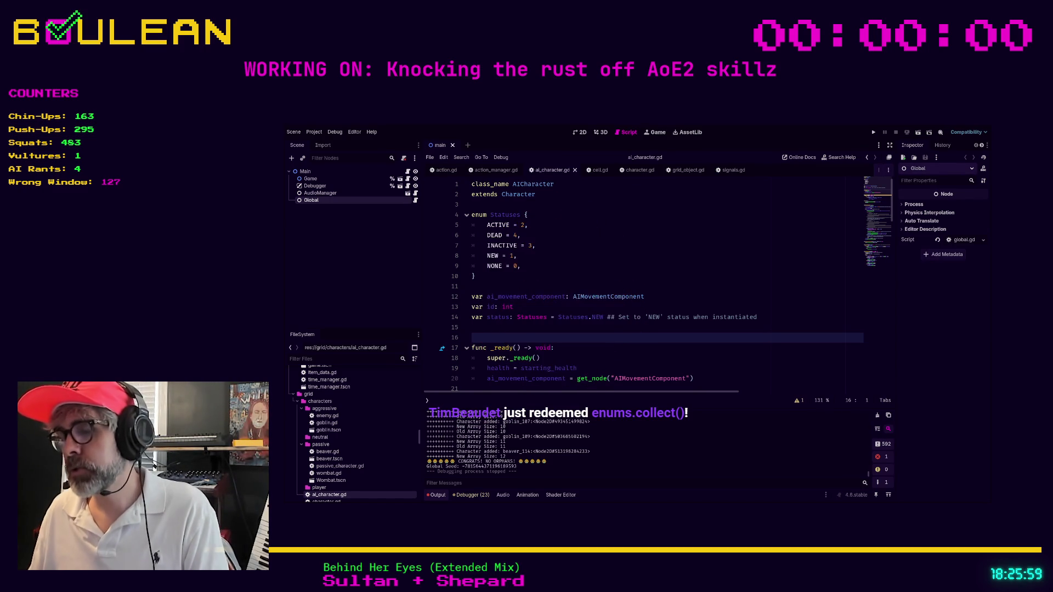
pyautogui.click(665, 209)
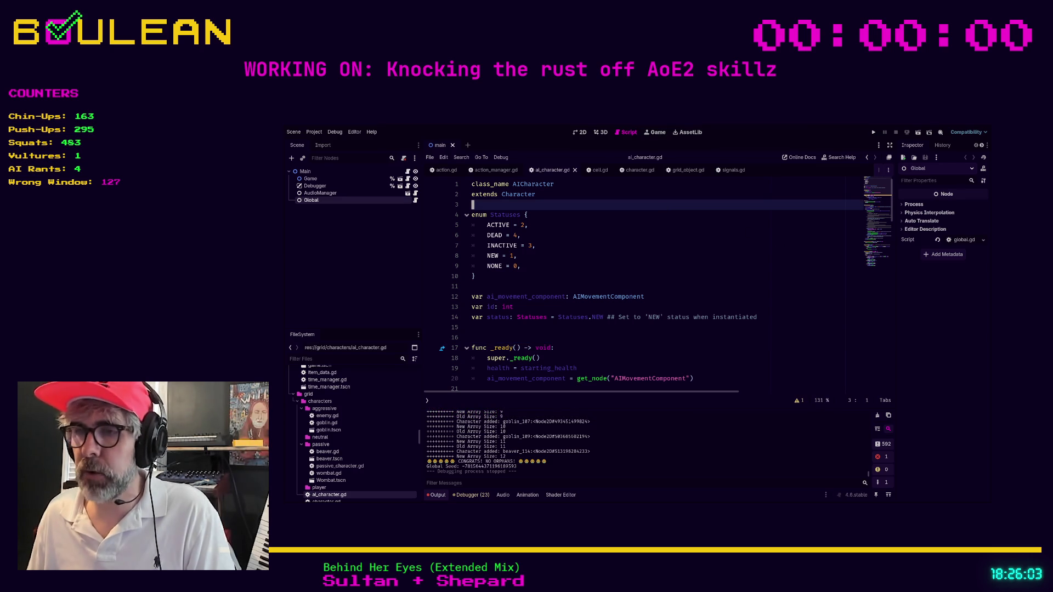
pyautogui.hotkey('alt', 'Tab')
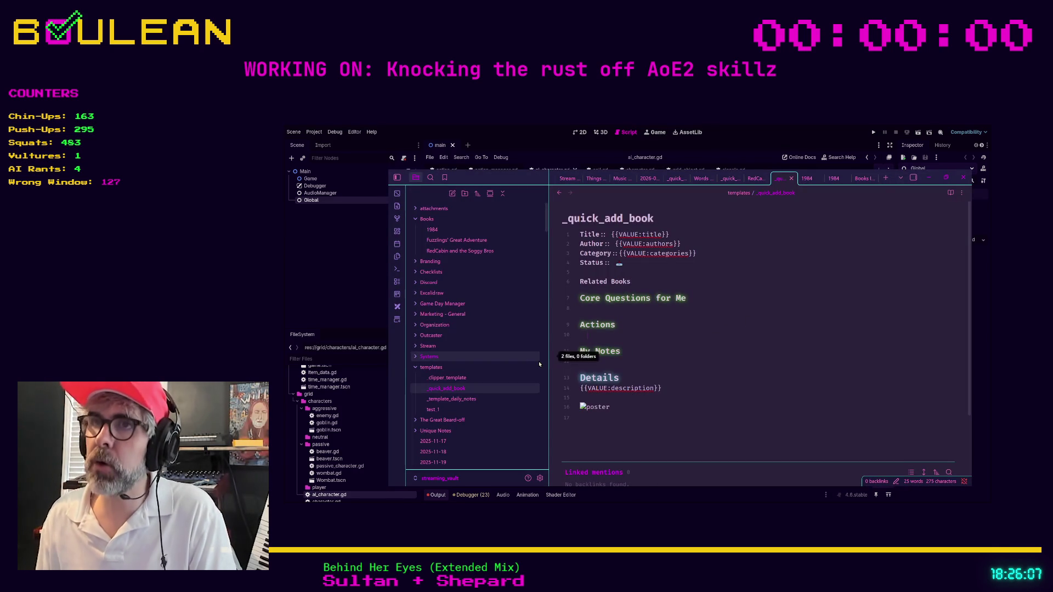
# Close the template and 1984 tabs and open 'Outcaster _update() functions' by searching 'upda'.
pyautogui.hotkey('ctrl', 'w')
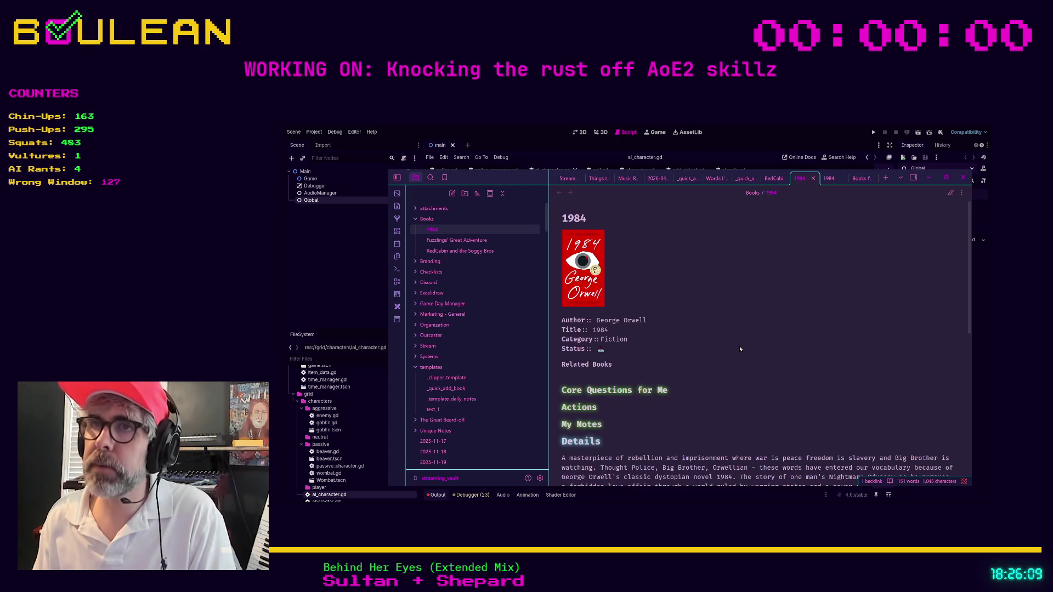
pyautogui.hotkey('ctrl', 'w')
pyautogui.hotkey('ctrl', 'w')
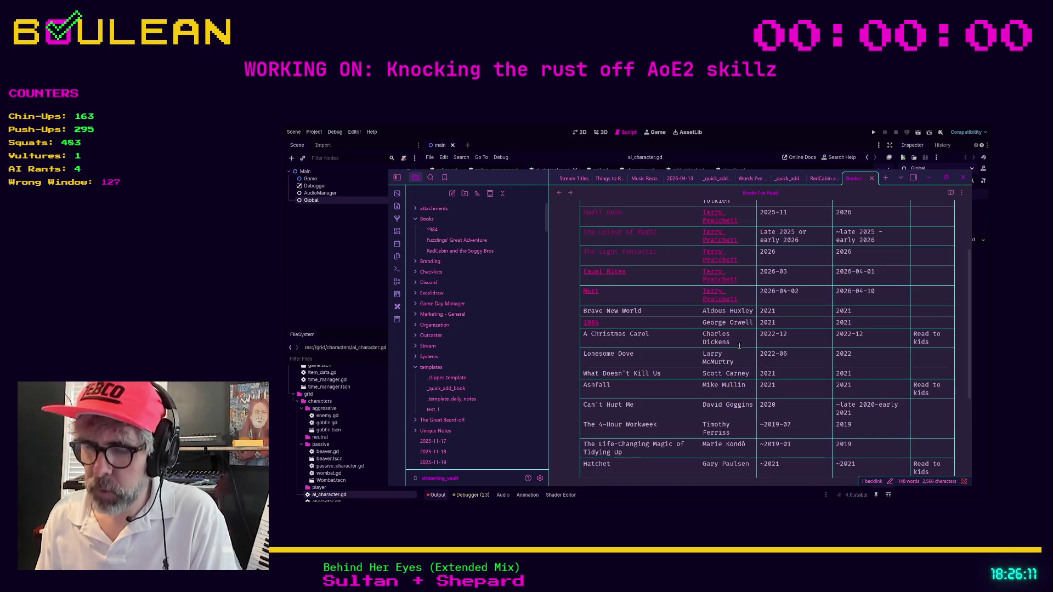
pyautogui.hotkey('ctrl', 'o')
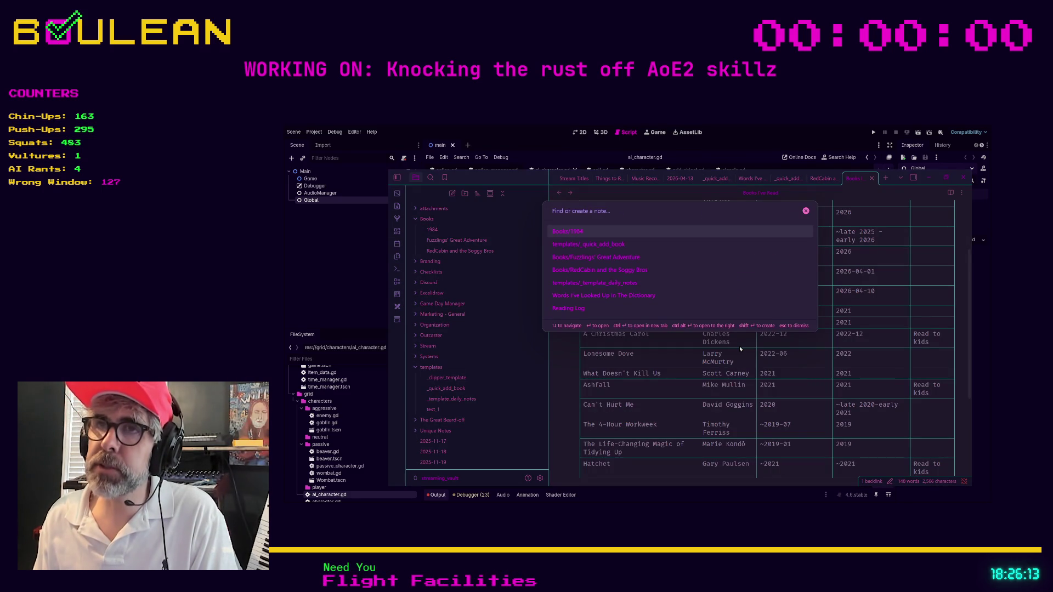
pyautogui.write('upda')
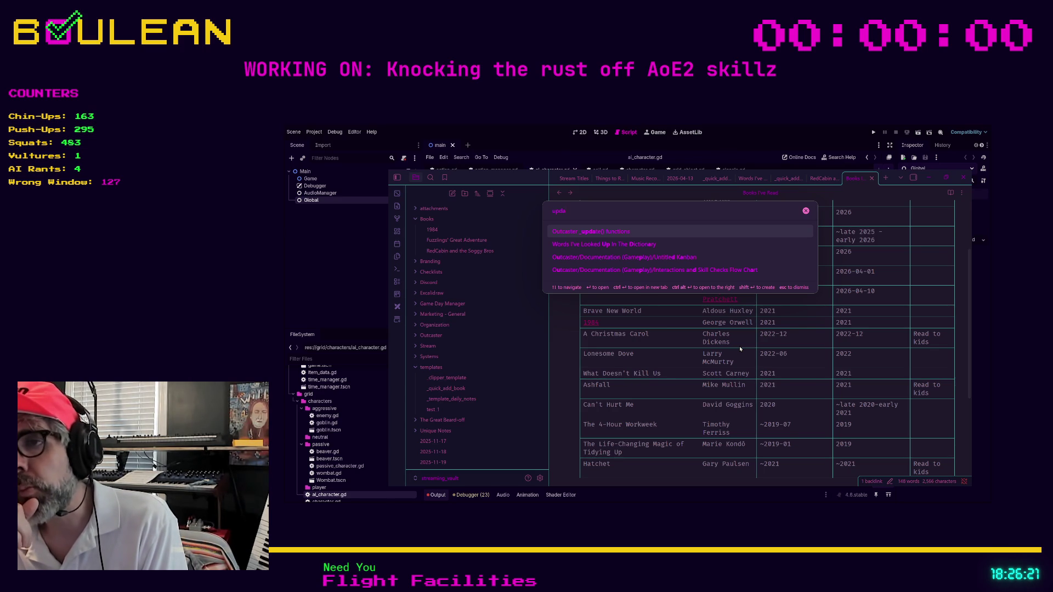
pyautogui.press('Return')
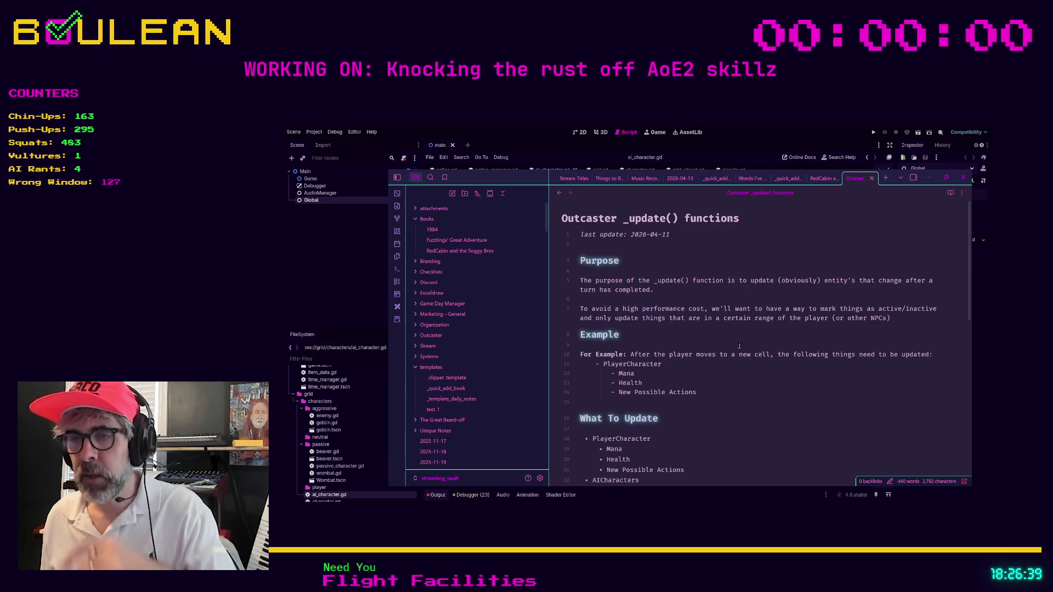
pyautogui.scroll(-5, 745, 342)
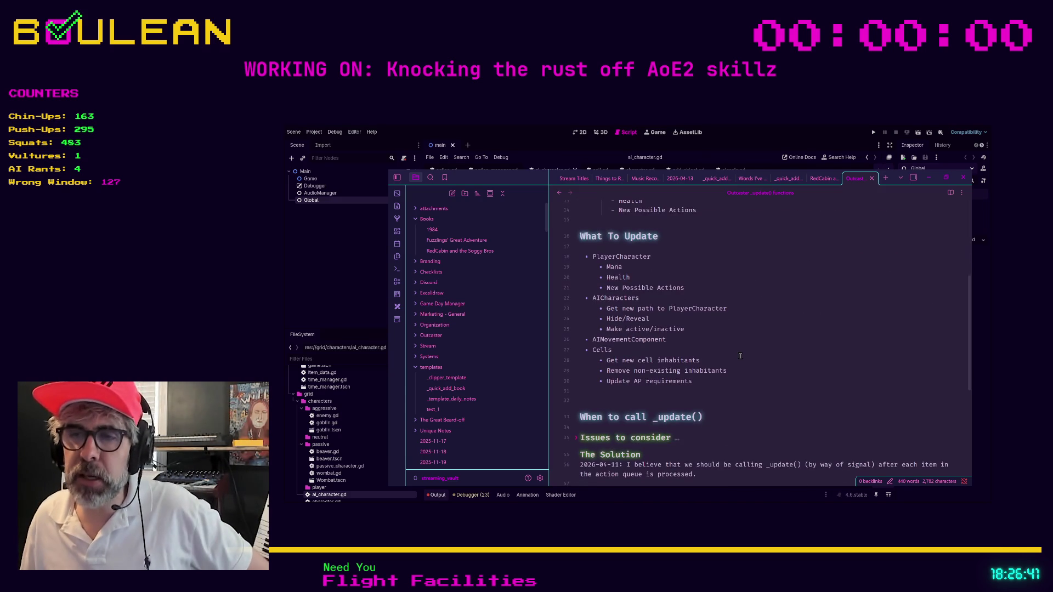
pyautogui.scroll(-1, 739, 356)
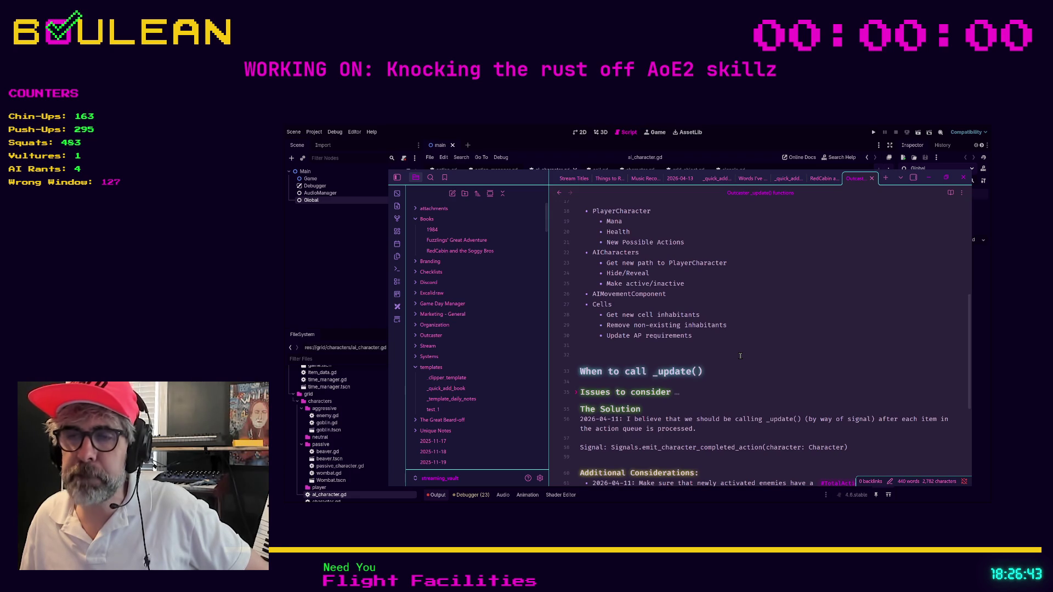
pyautogui.scroll(-2, 740, 356)
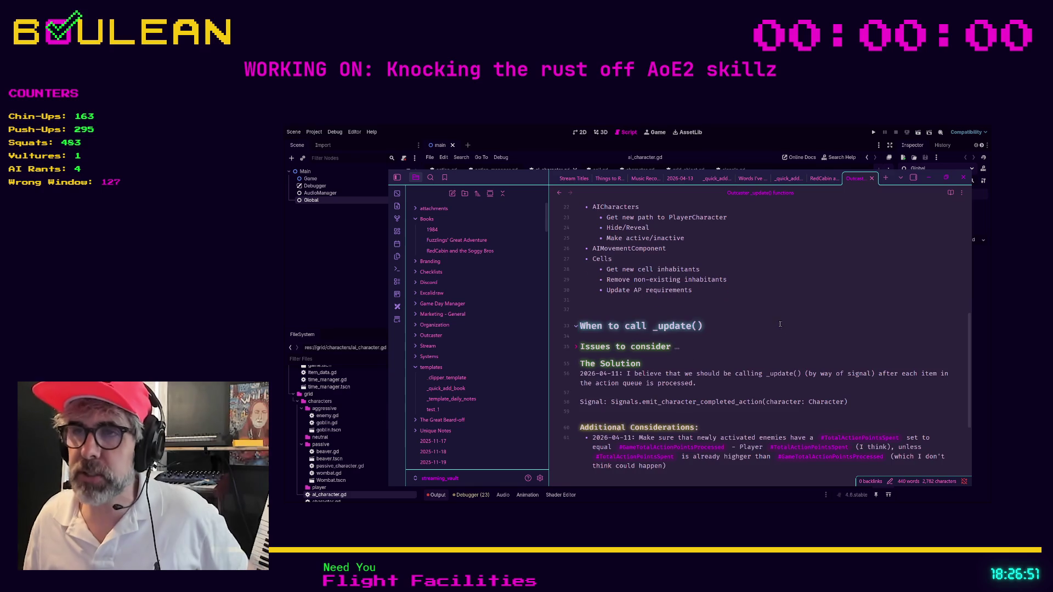
pyautogui.scroll(4, 778, 328)
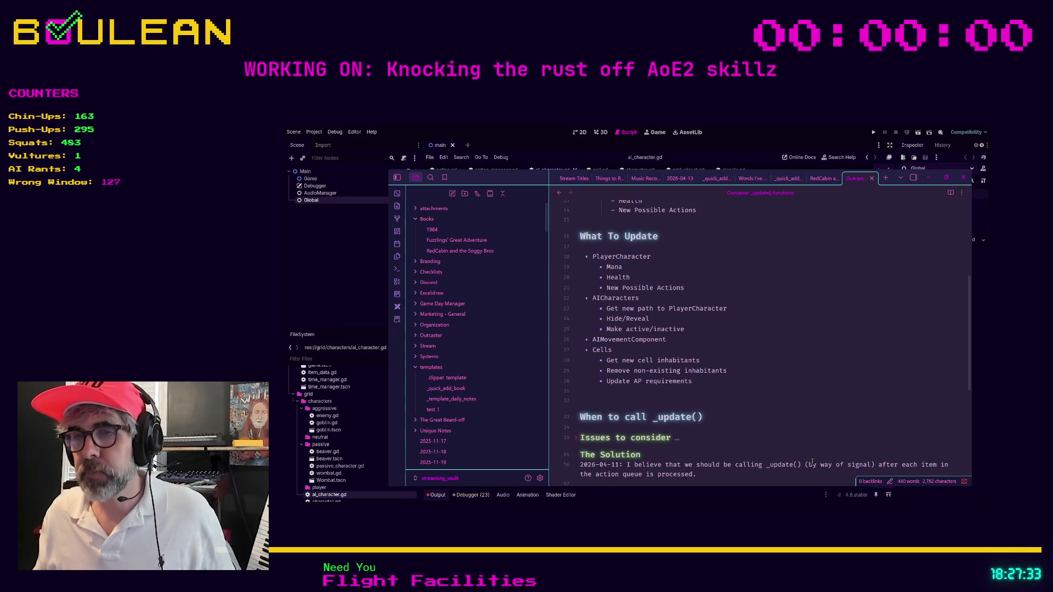
pyautogui.scroll(-2, 622, 430)
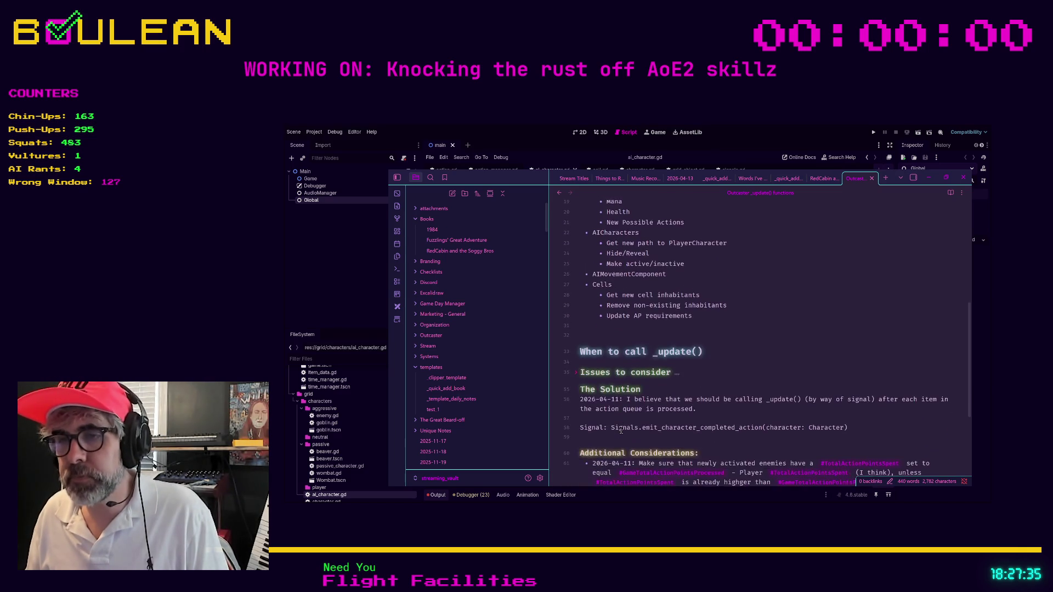
pyautogui.scroll(-1, 621, 430)
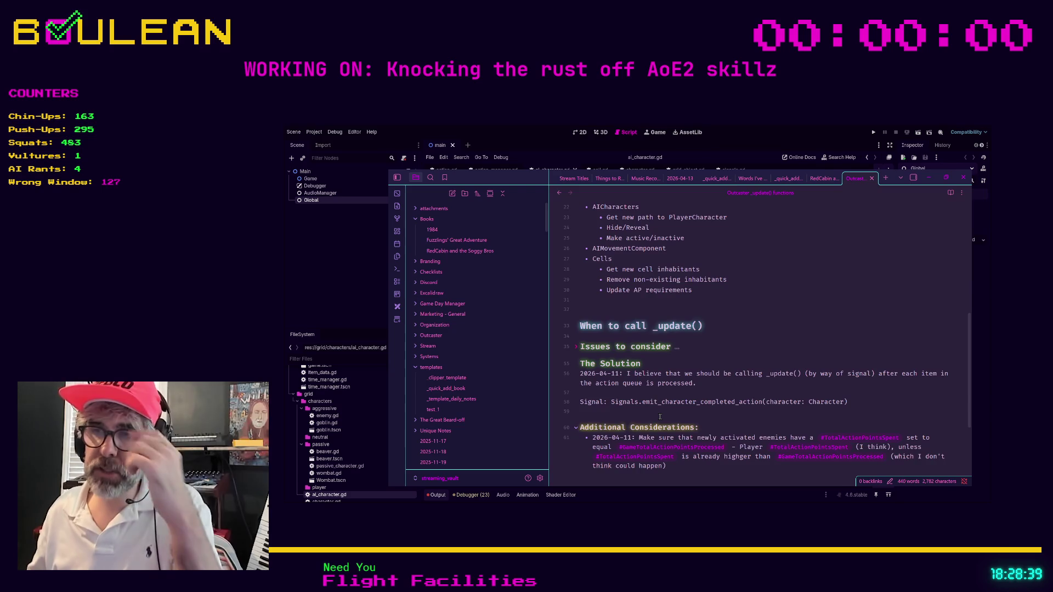
pyautogui.scroll(-3, 660, 417)
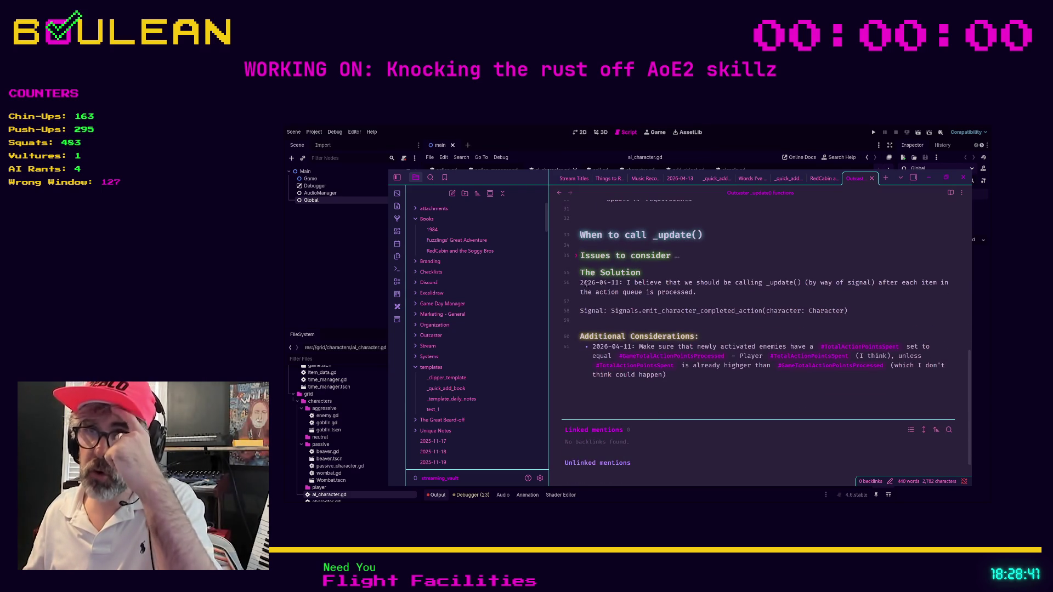
# Expand the Issues to consider section, then minimize Obsidian to reveal Godot.
pyautogui.click(576, 258)
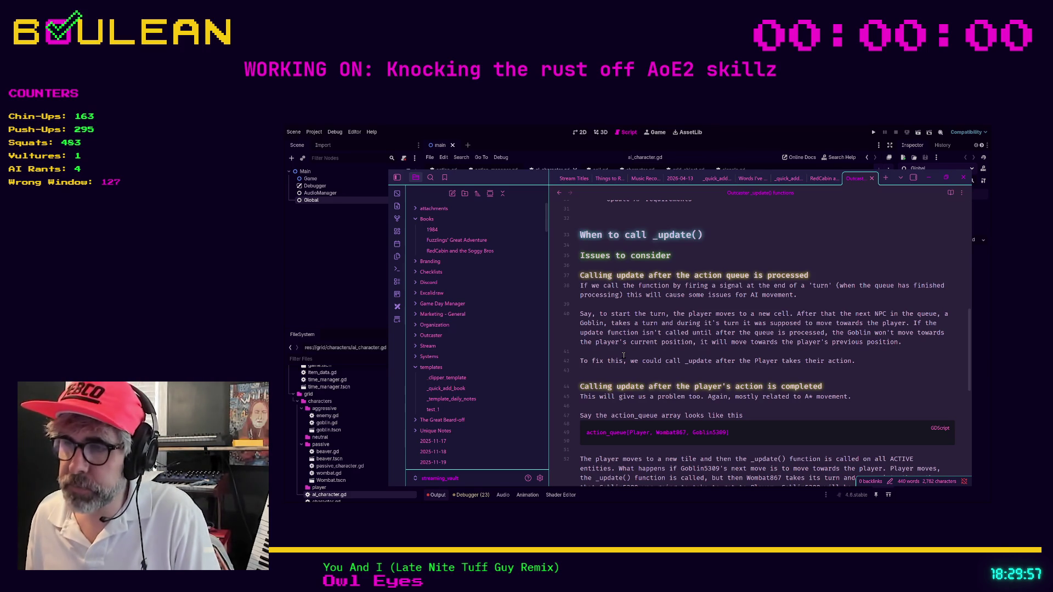
pyautogui.click(925, 177)
# In ai_character.gd, place the caret after the Statuses enum's NONE = 0 and scroll through the script.
pyautogui.click(642, 254)
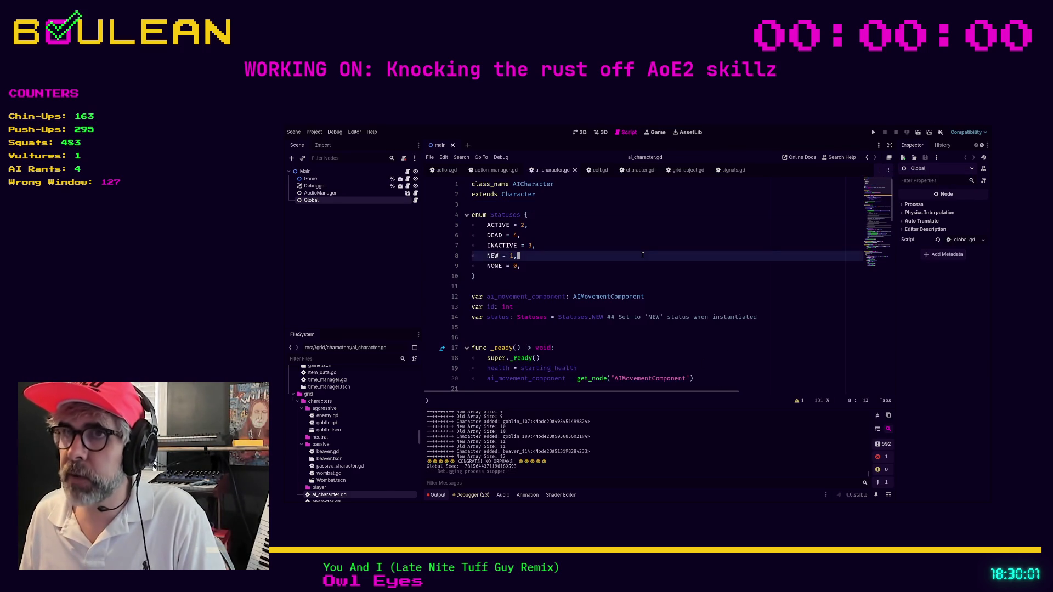
pyautogui.click(609, 267)
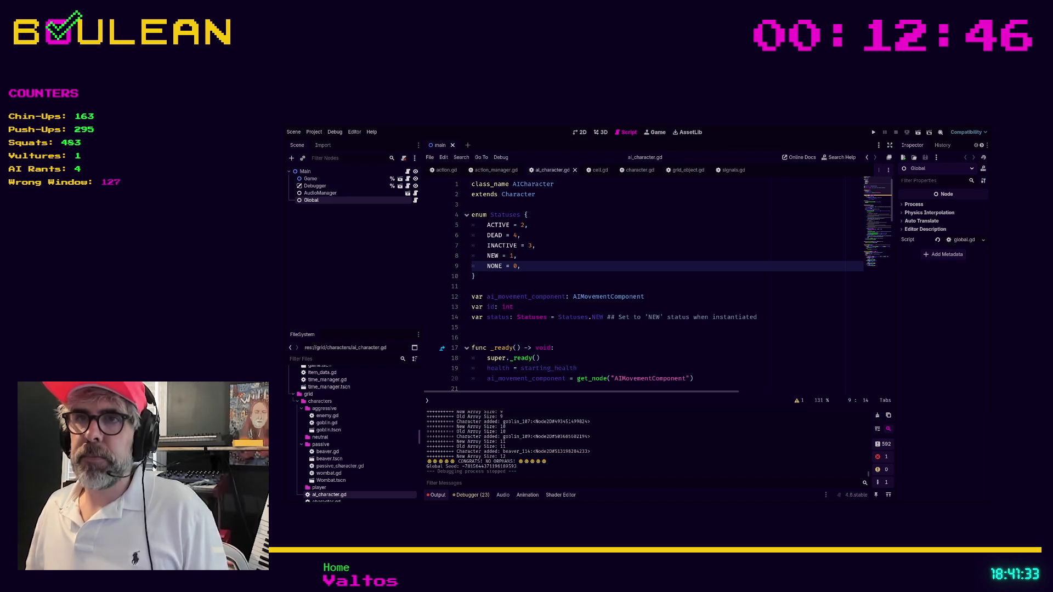
pyautogui.press('Down')
pyautogui.press('Down')
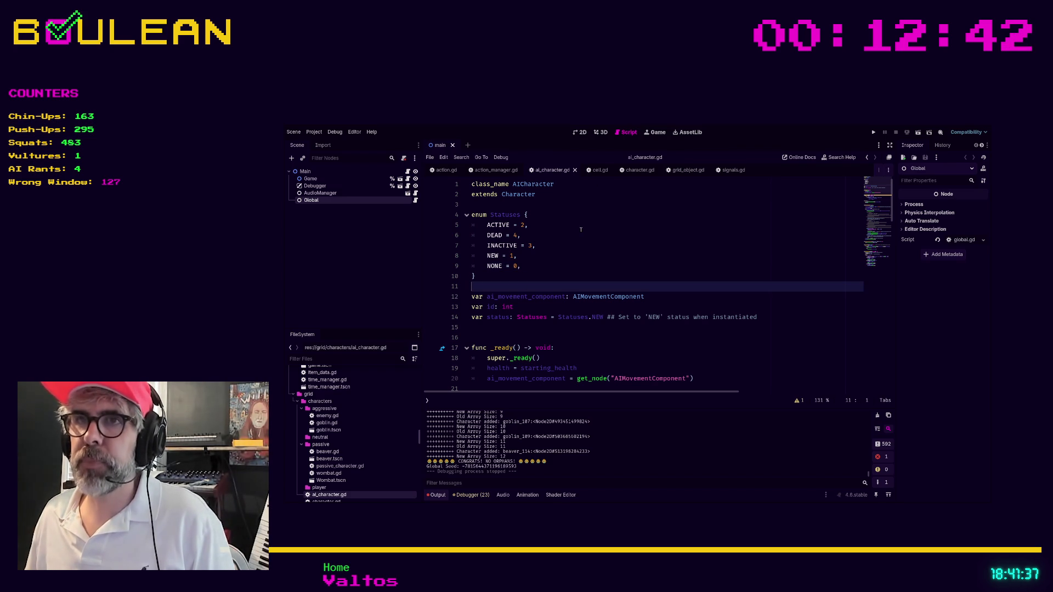
pyautogui.scroll(-5, 581, 230)
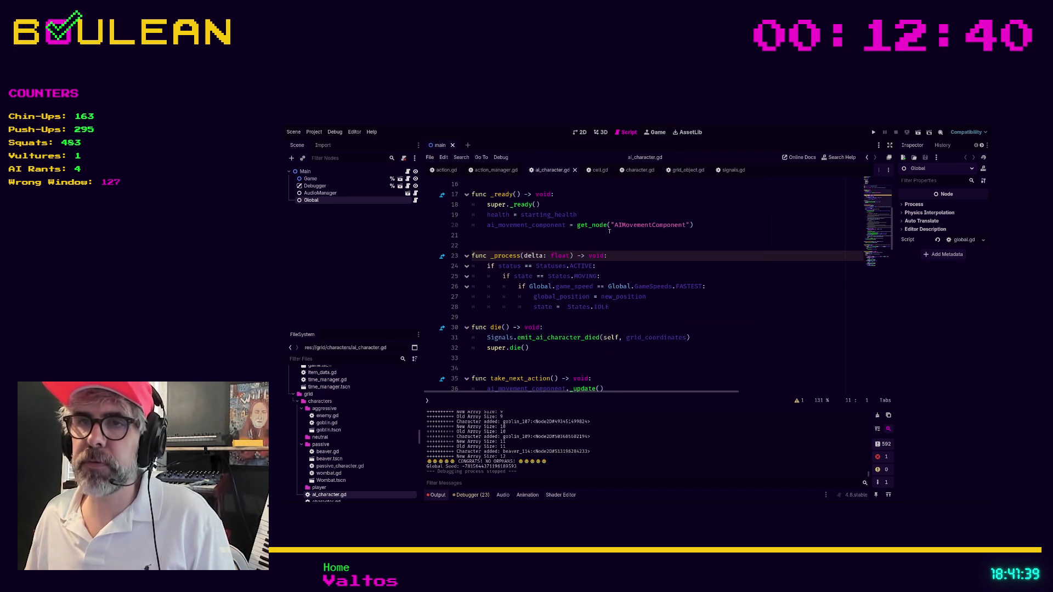
pyautogui.scroll(5, 608, 231)
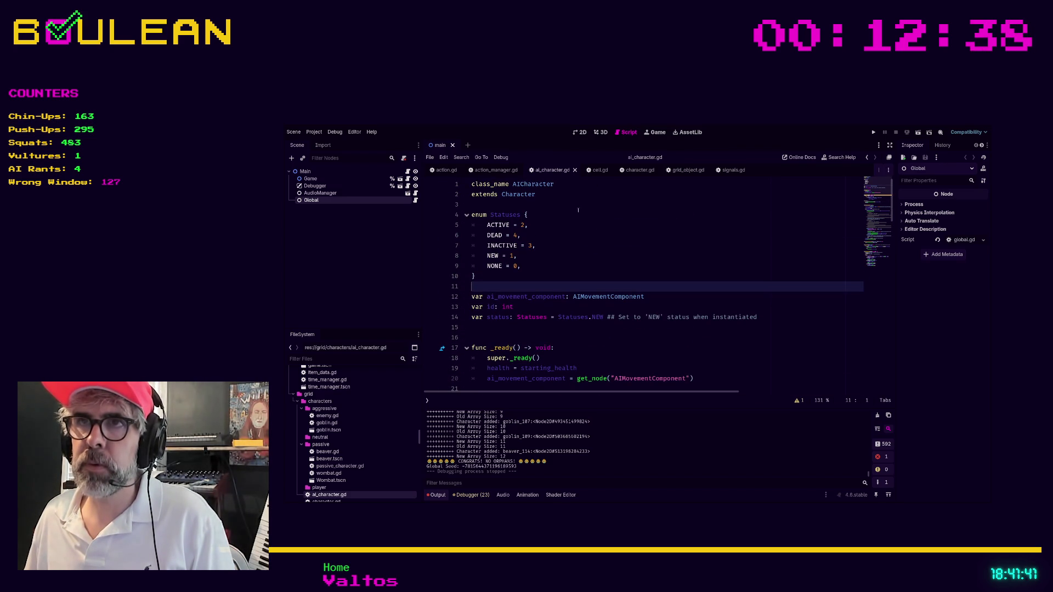
# Switch to cell.gd and place the caret on the blank line after its Statuses enum.
pyautogui.click(600, 171)
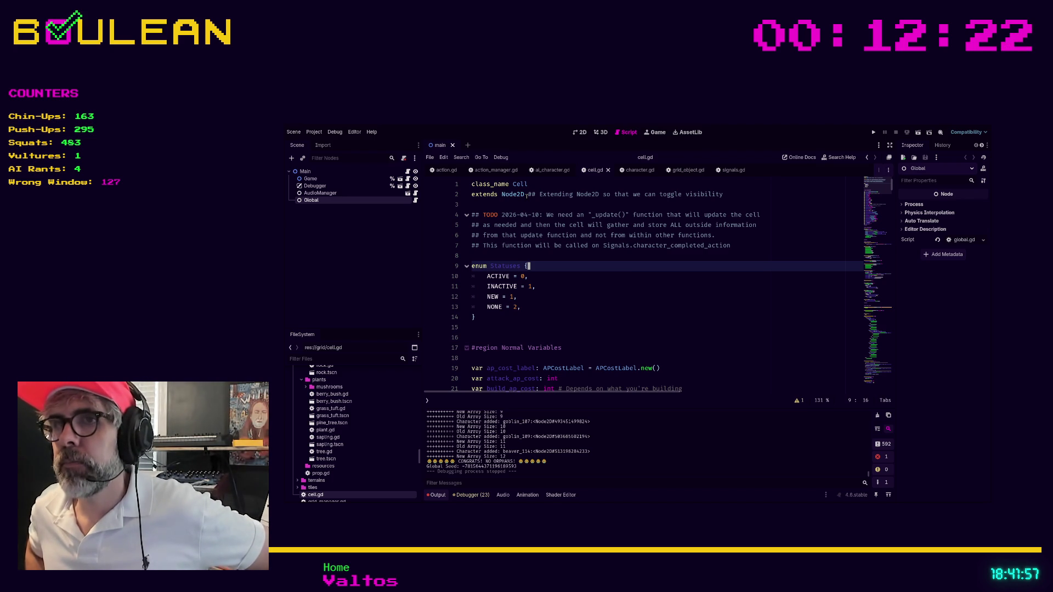
pyautogui.click(596, 335)
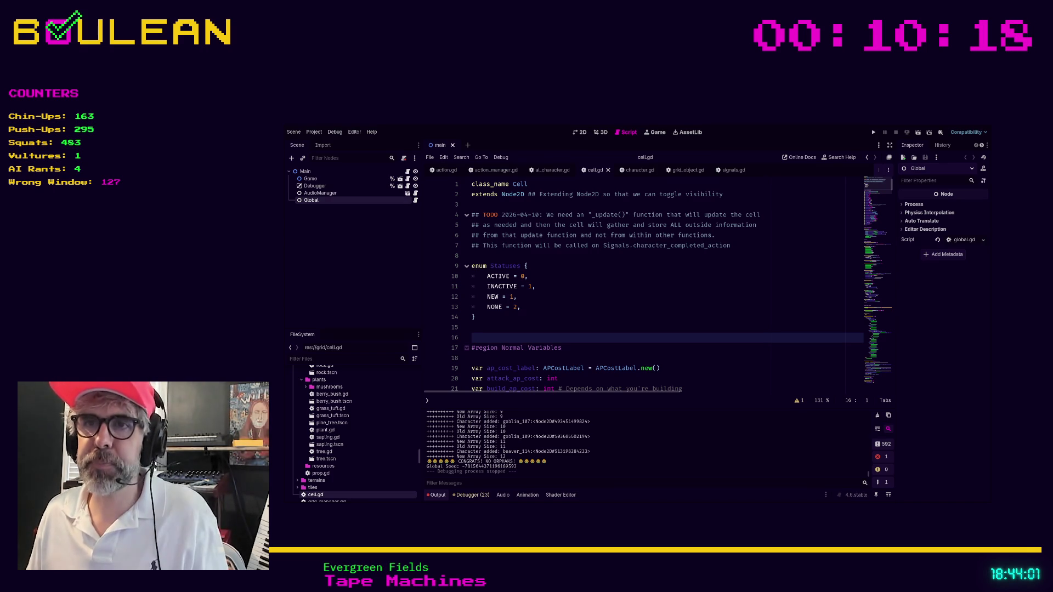
# Scroll cell.gd down to the commented player_moved line in _ready and run the project with F5.
pyautogui.press('Up')
pyautogui.scroll(-1, 630, 266)
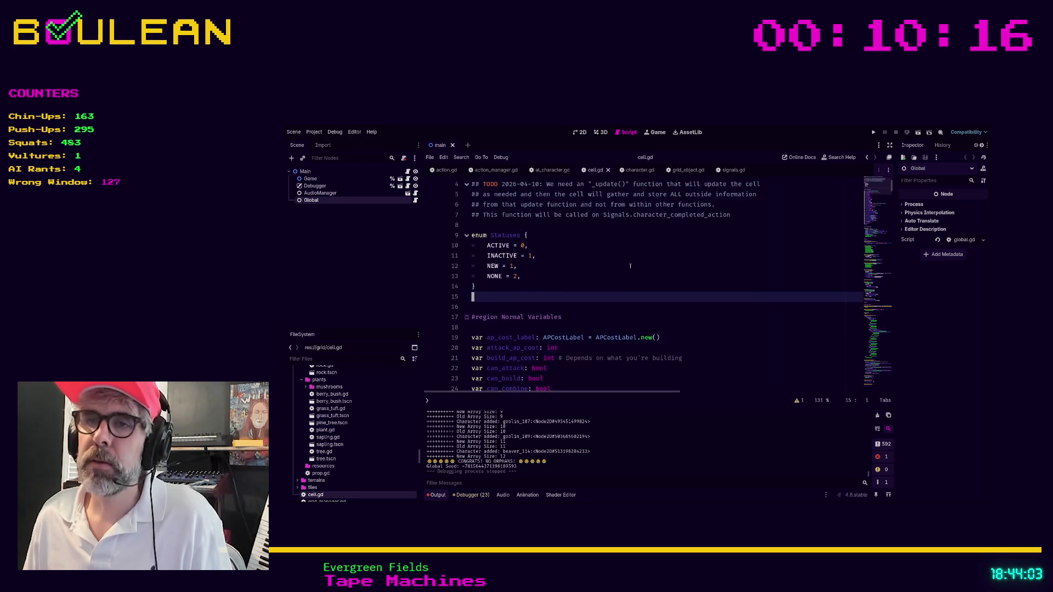
pyautogui.scroll(-4, 630, 266)
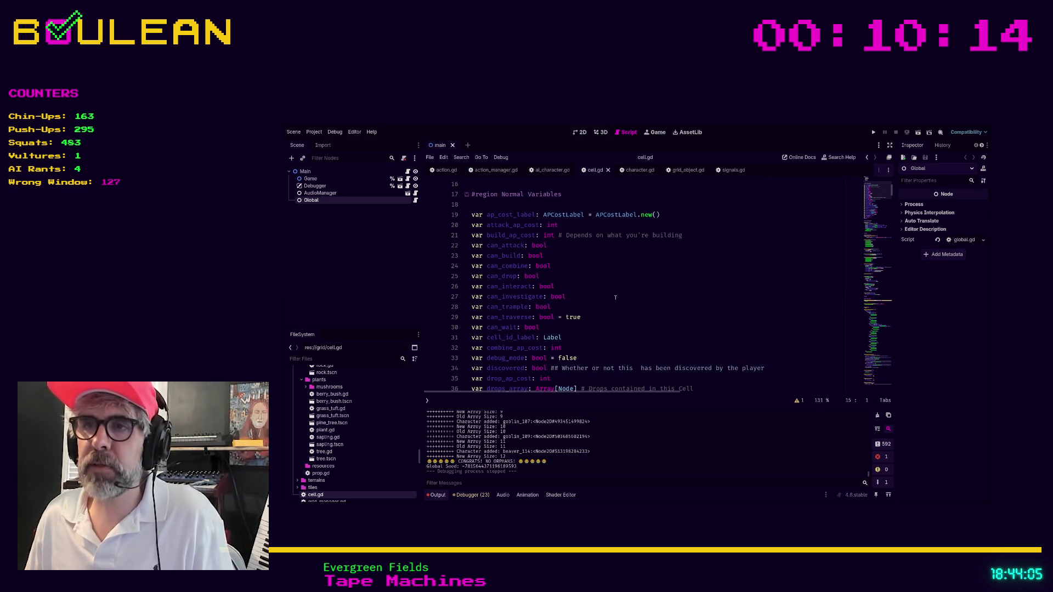
pyautogui.scroll(-4, 615, 298)
pyautogui.scroll(-7, 634, 296)
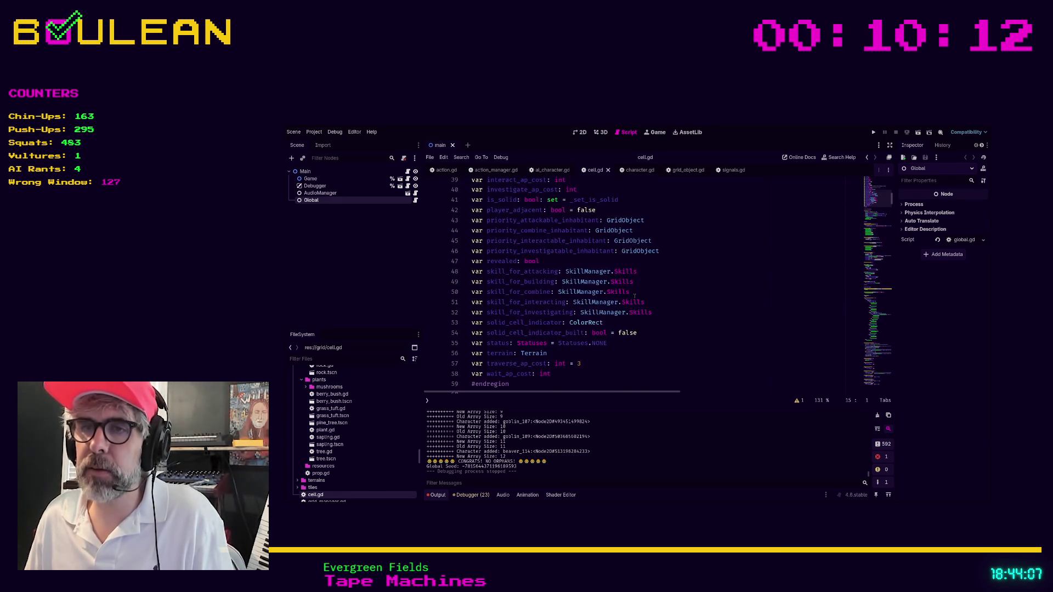
pyautogui.scroll(-2, 634, 296)
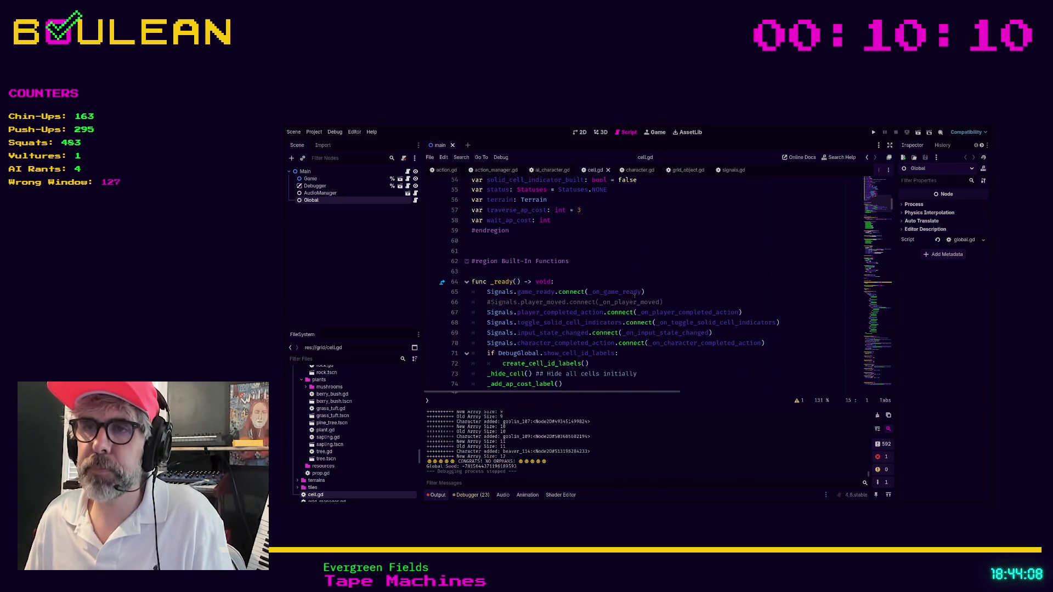
pyautogui.click(670, 302)
pyautogui.press('F5')
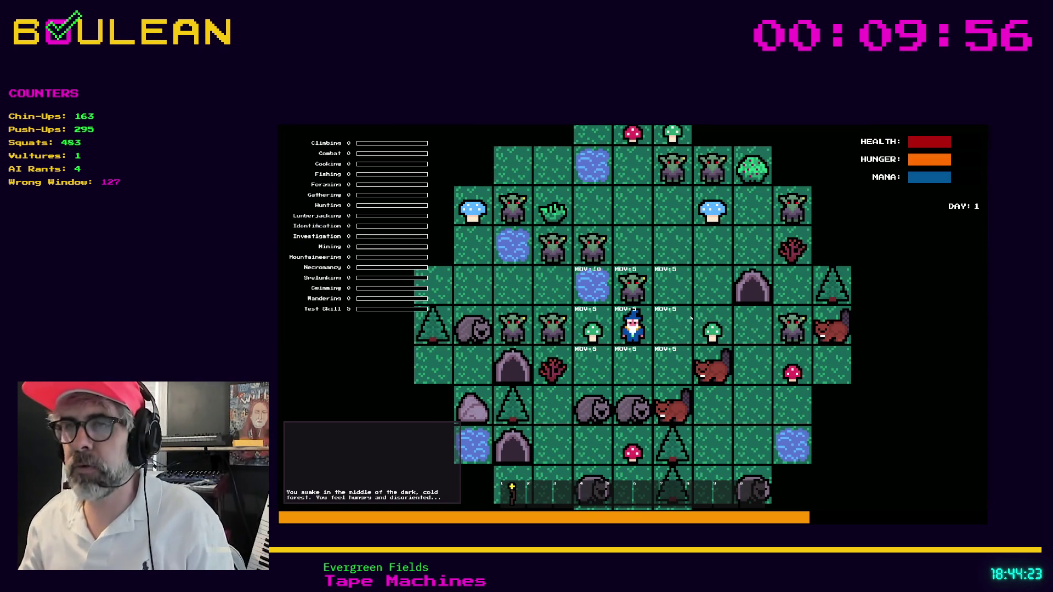
# In the running game, pass a turn so night falls and step the wizard one tile right.
pyautogui.press('Down')
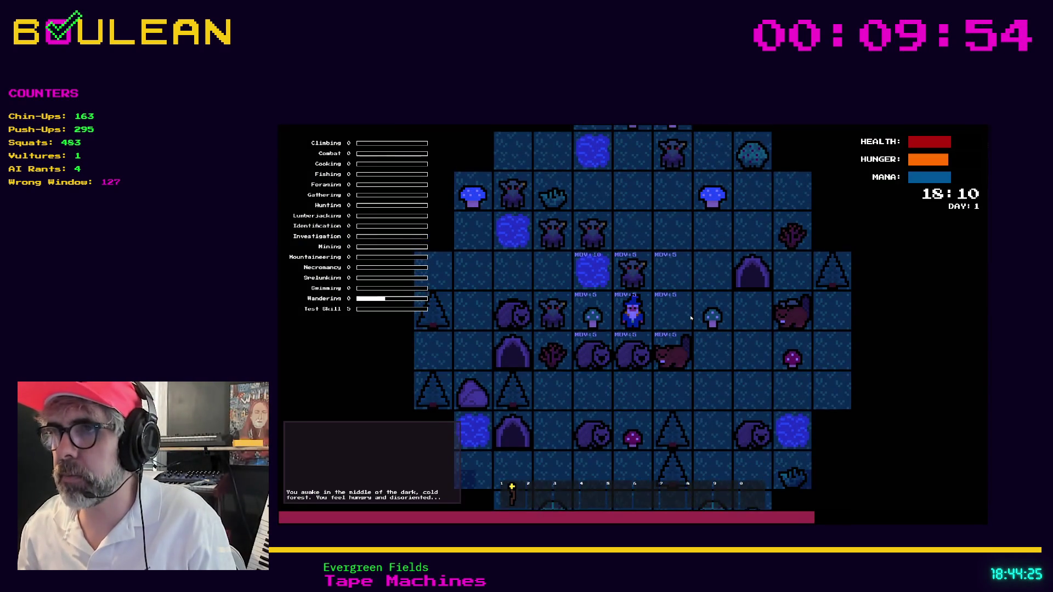
pyautogui.press('Right')
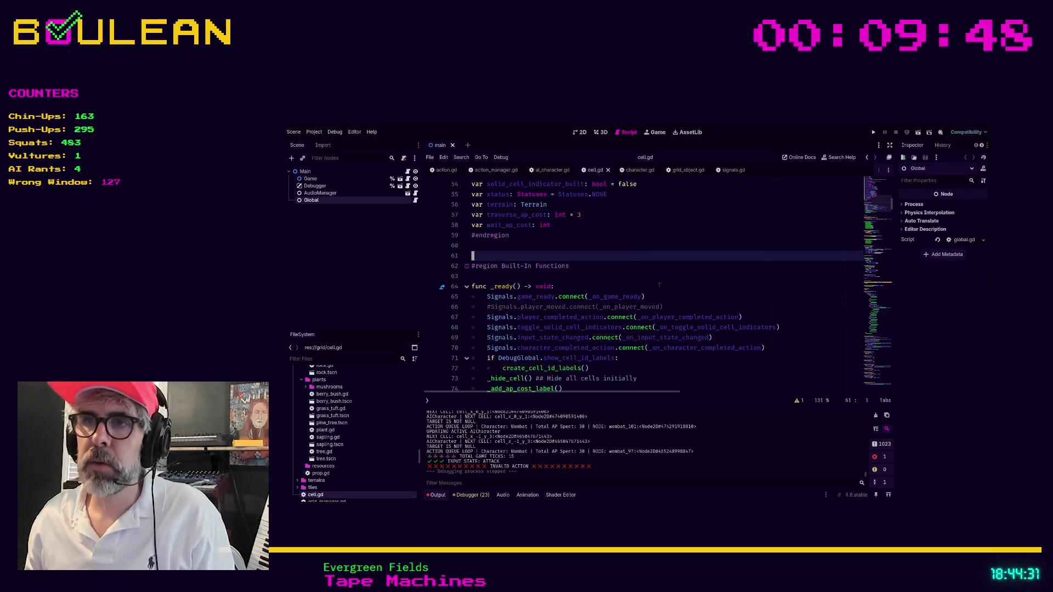
# Delete the commented Signals.player_moved line from _ready in cell.gd, then minimise the Godot editor.
pyautogui.click(681, 306)
pyautogui.hotkey('ctrl', 'shift', 'k')
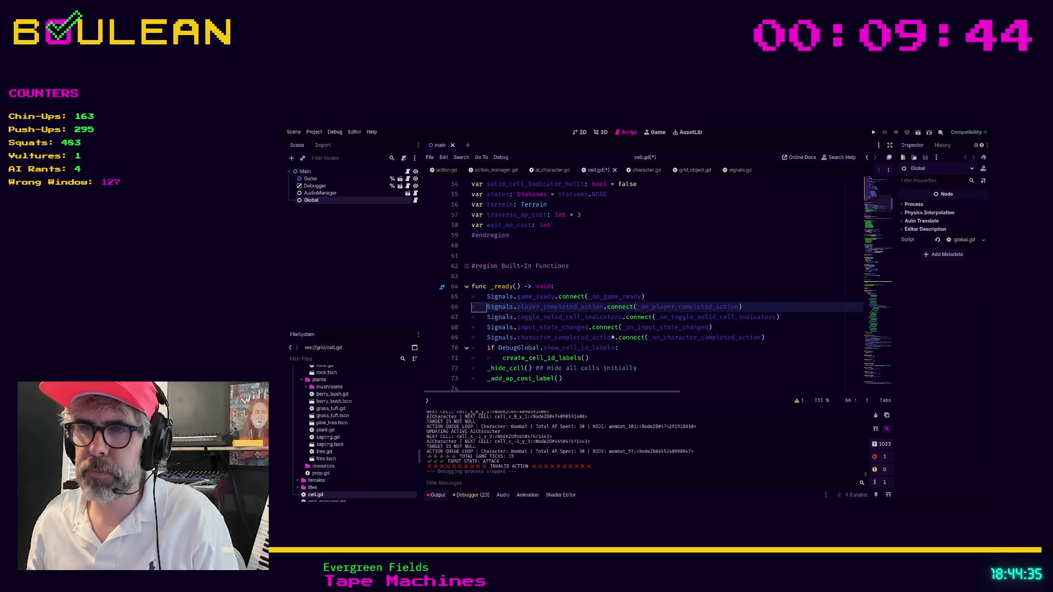
pyautogui.click(644, 361)
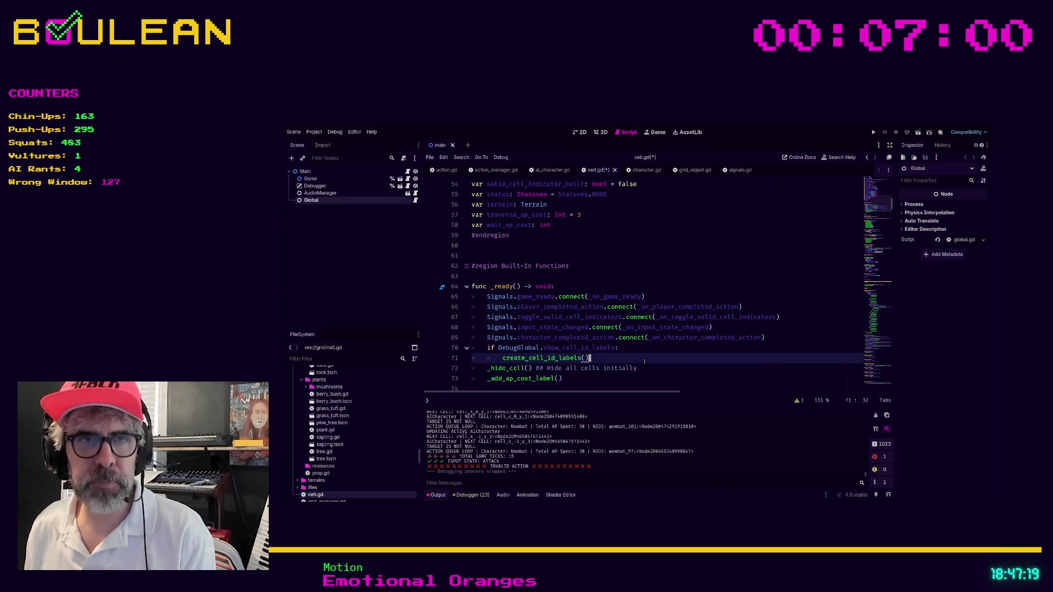
pyautogui.click(929, 133)
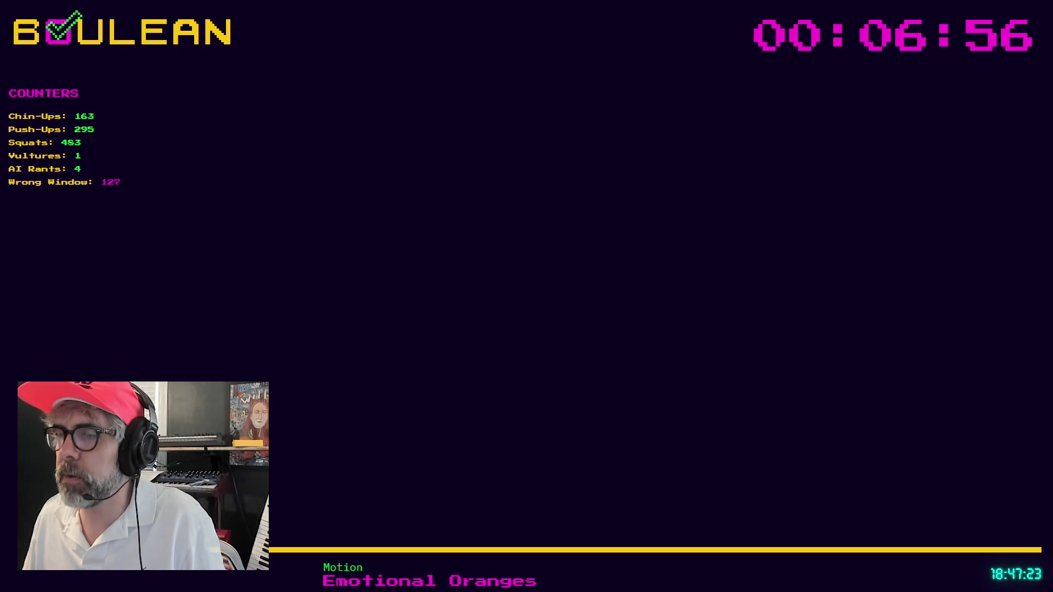
# Return to the 'Outcaster _update() functions' note in Obsidian, closing a blank untitled note created by accident.
pyautogui.hotkey('alt', 'Tab')
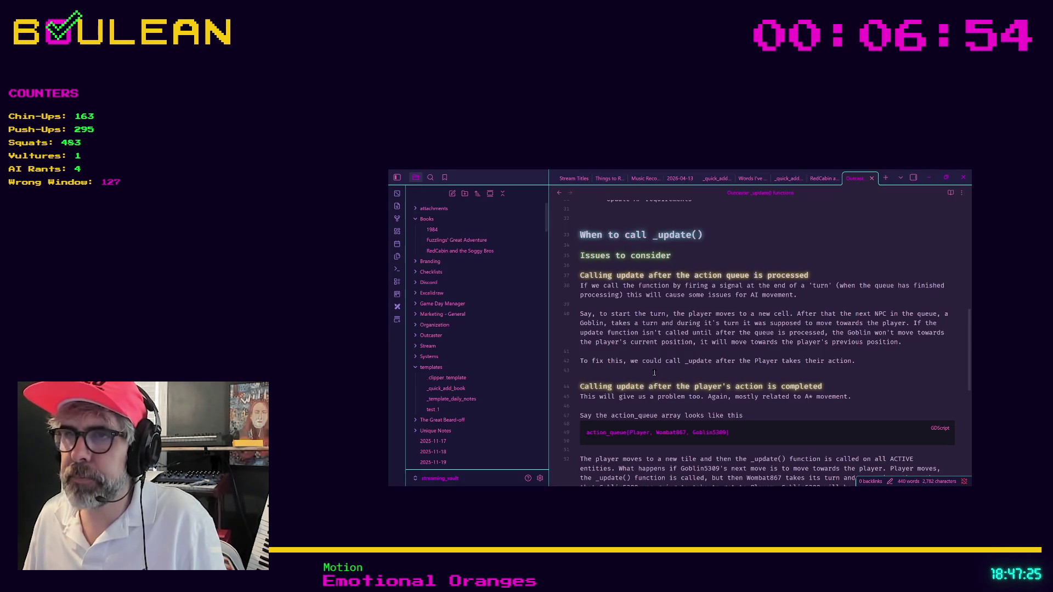
pyautogui.click(654, 372)
pyautogui.hotkey('ctrl', 'n')
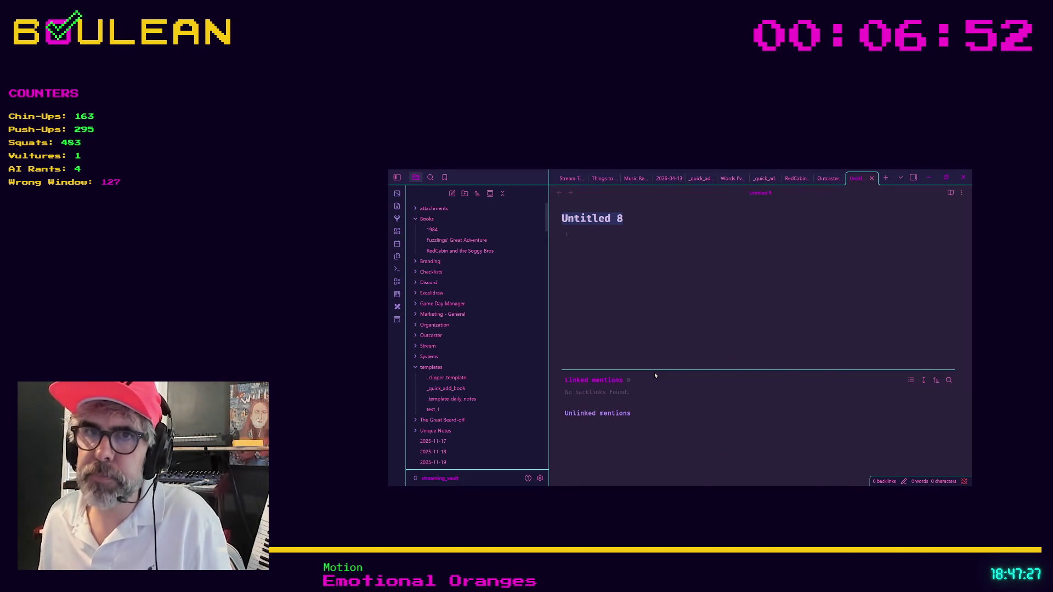
pyautogui.hotkey('ctrl', 'w')
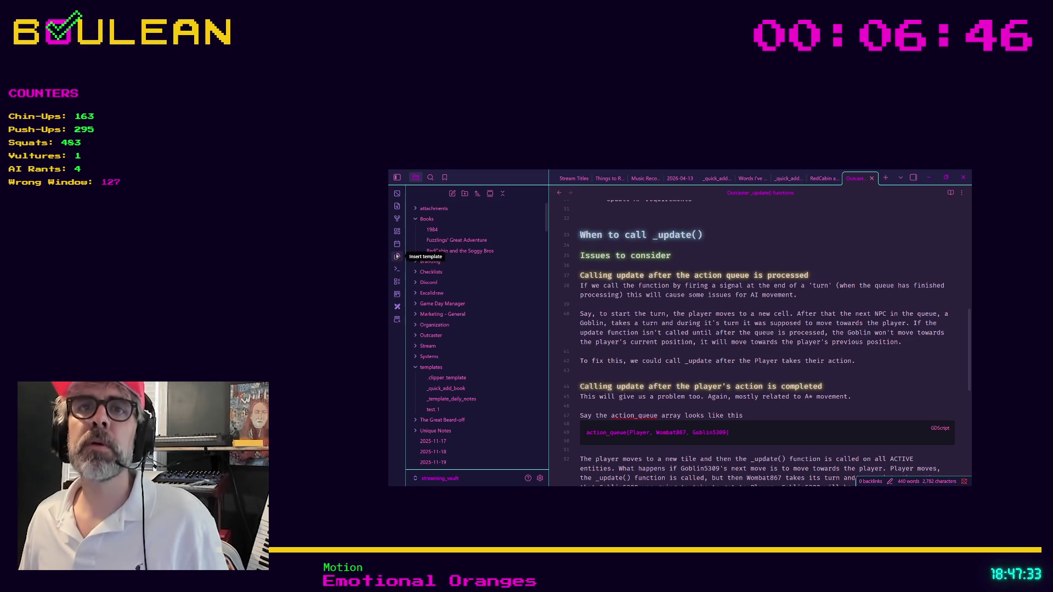
# Create the new Excalidraw drawing 'Drawing 2026-04-13 18.47.36' and set its canvas to dark mode.
pyautogui.click(398, 307)
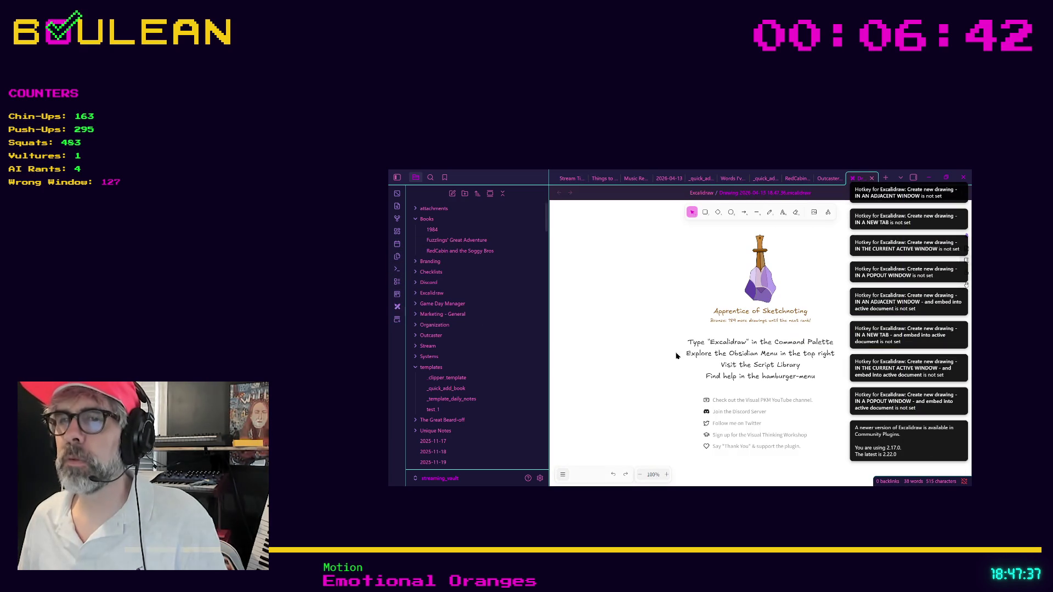
pyautogui.click(562, 475)
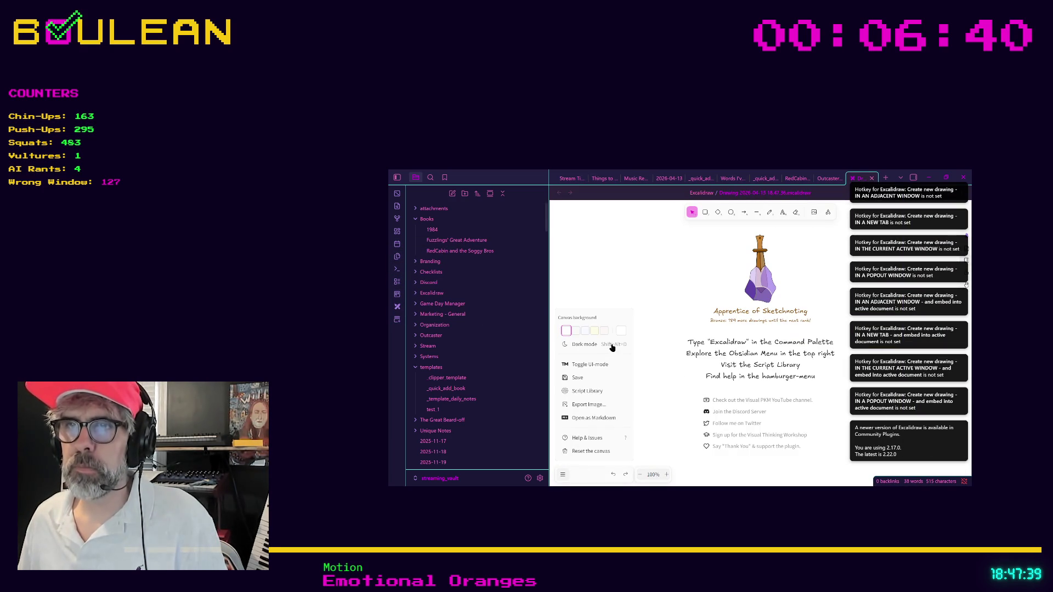
pyautogui.click(608, 346)
pyautogui.click(742, 289)
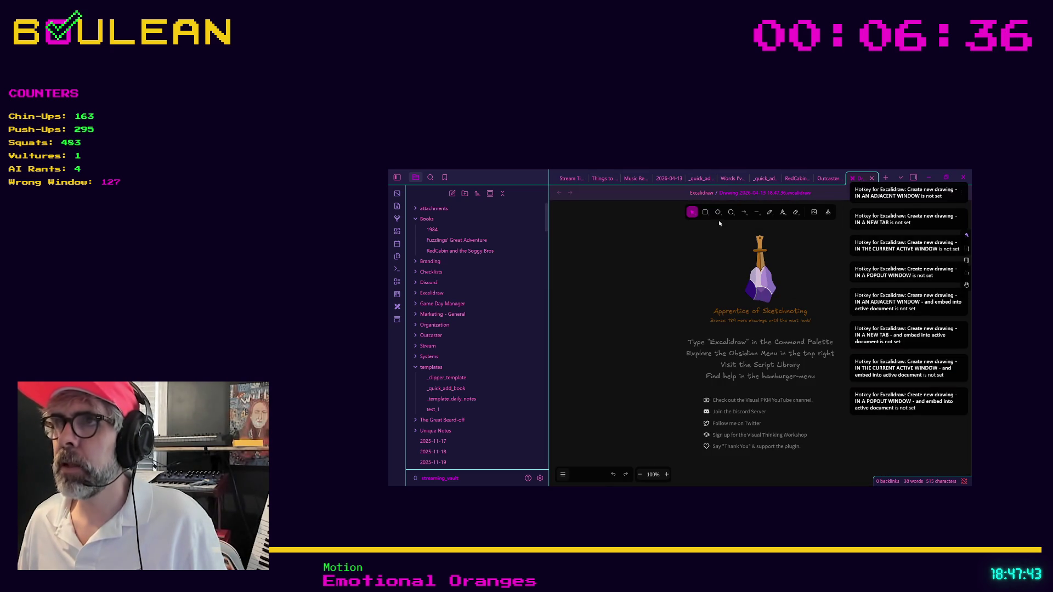
# Draw a rounded square tile near the canvas centre and start typing its label '0'.
pyautogui.click(705, 212)
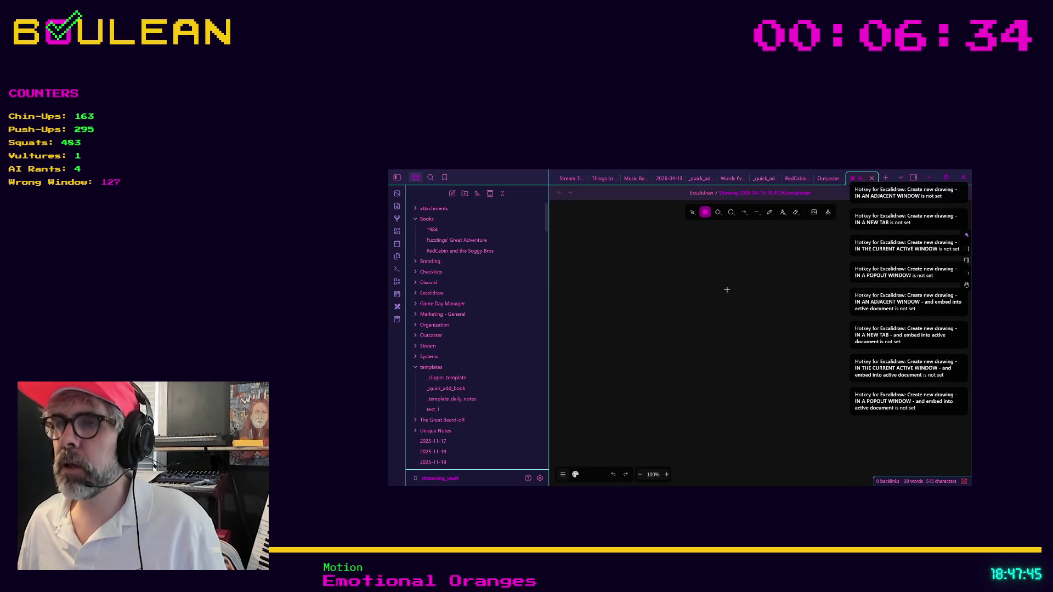
pyautogui.moveTo(727, 290); pyautogui.dragTo(793, 354)
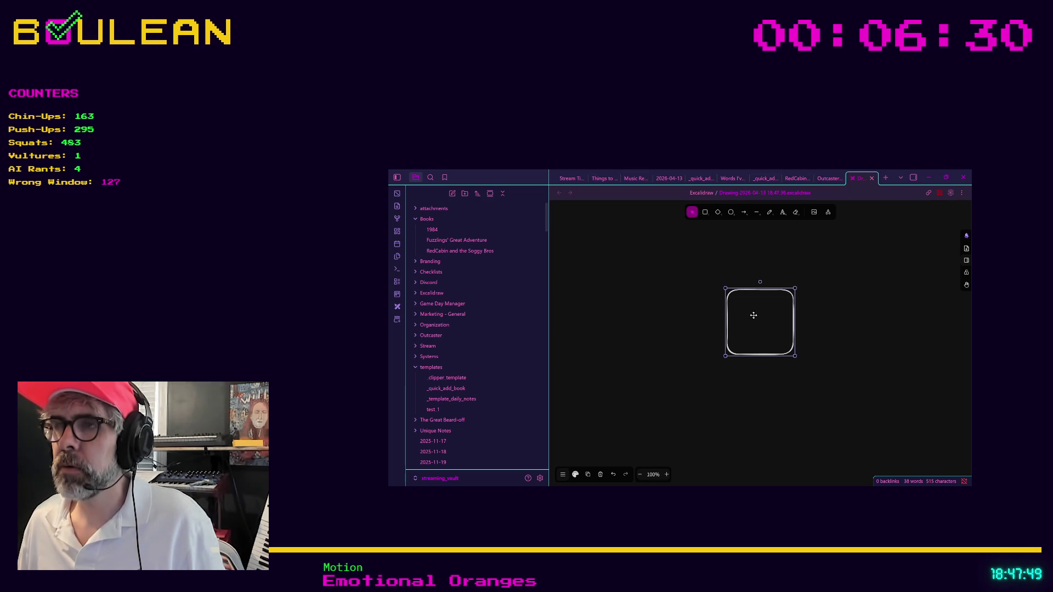
pyautogui.press('Escape')
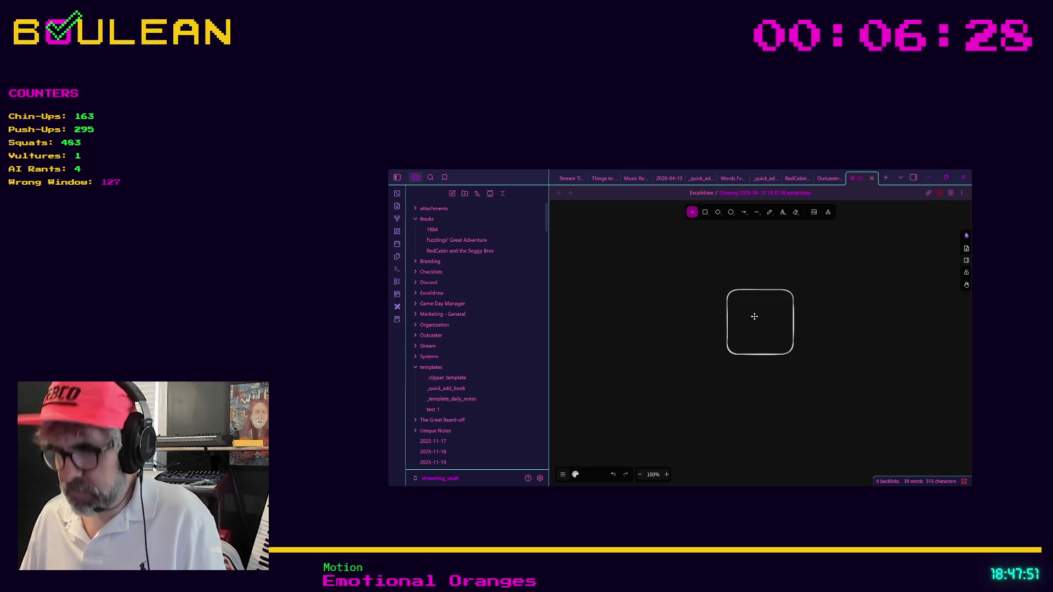
pyautogui.doubleClick(754, 316)
pyautogui.write('0')
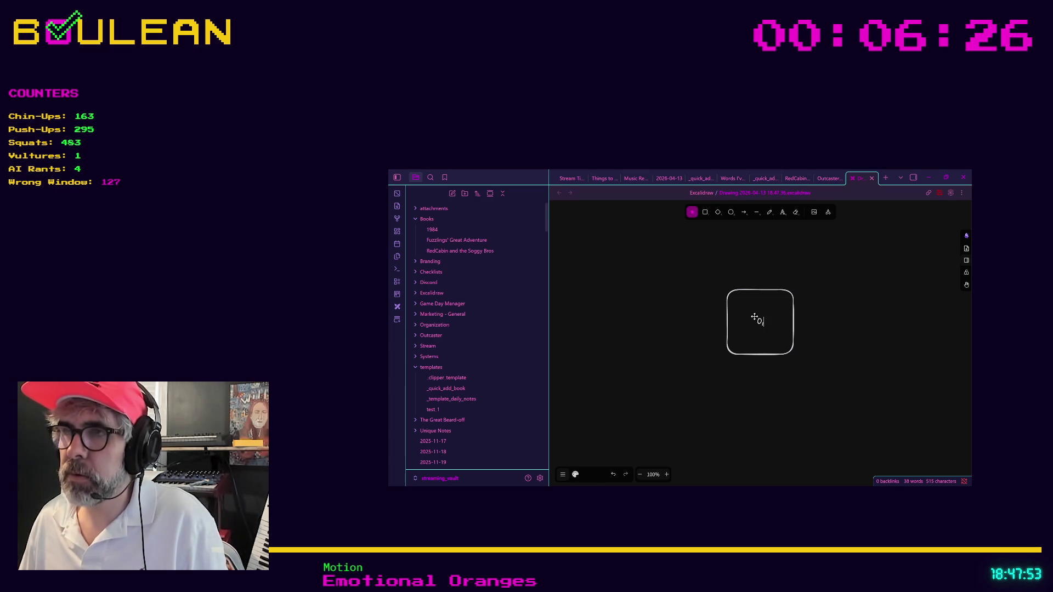
pyautogui.write('0')
# Commit the '0, 0' label and draw a small circle inside the tile above it.
pyautogui.press('Escape')
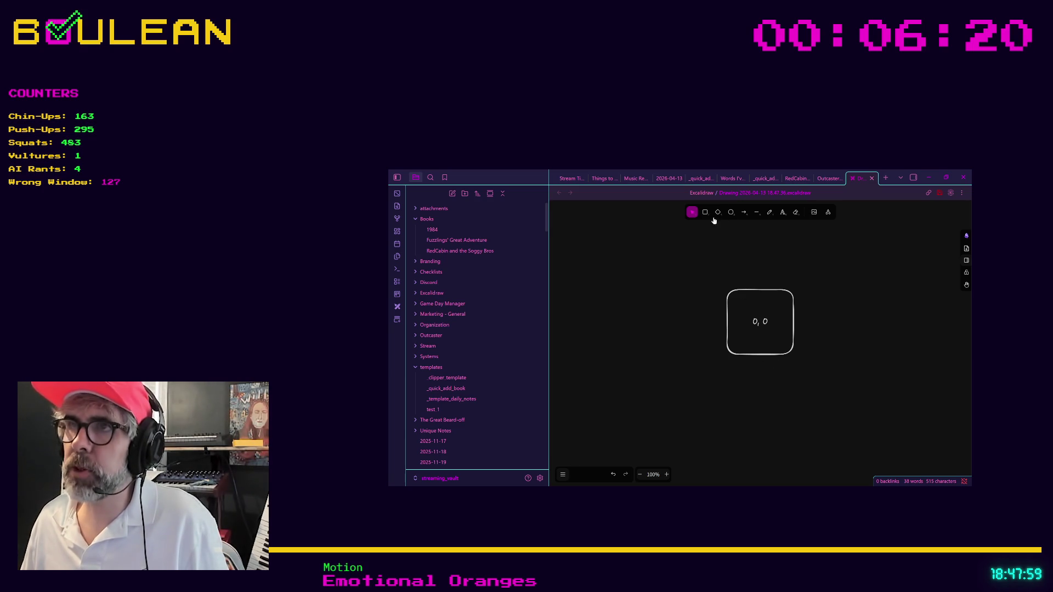
pyautogui.click(731, 212)
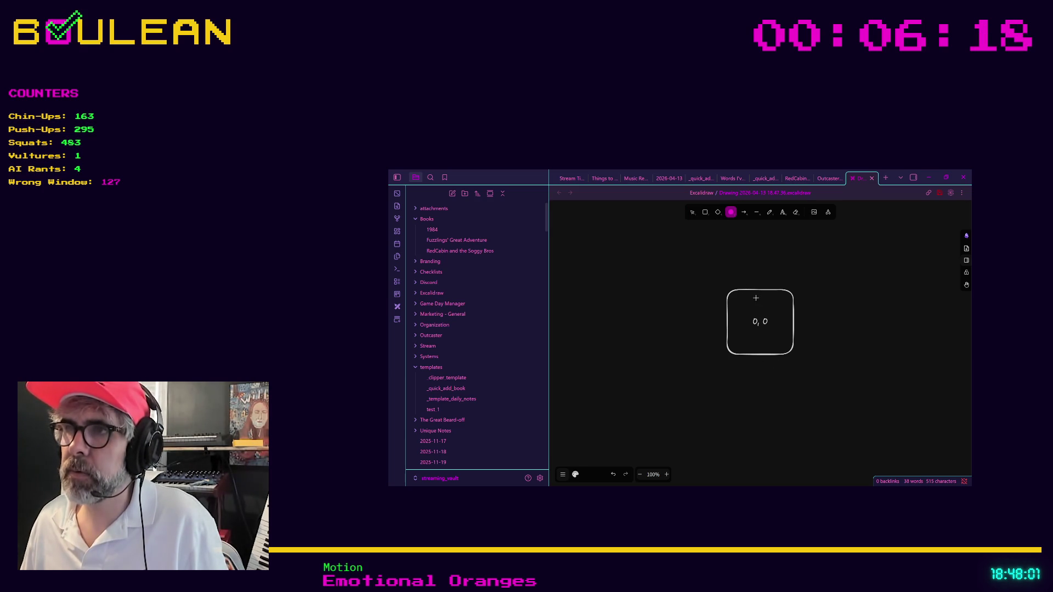
pyautogui.moveTo(752, 296); pyautogui.dragTo(768, 311)
pyautogui.click(763, 310)
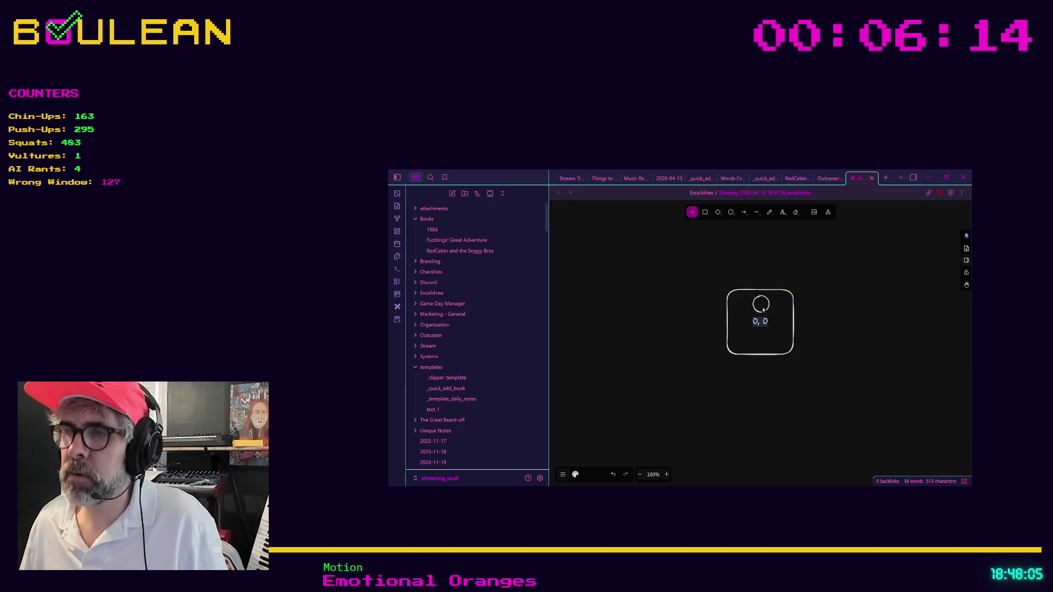
# Label the circle 'player', widen it into a proper circle, and select the outer tile.
pyautogui.doubleClick(767, 309)
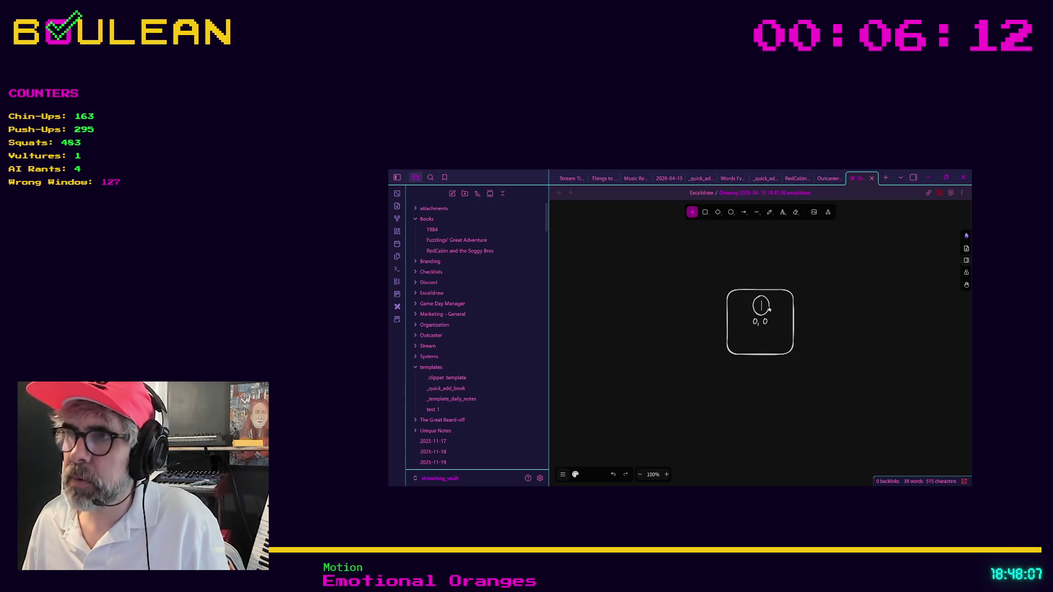
pyautogui.write('player')
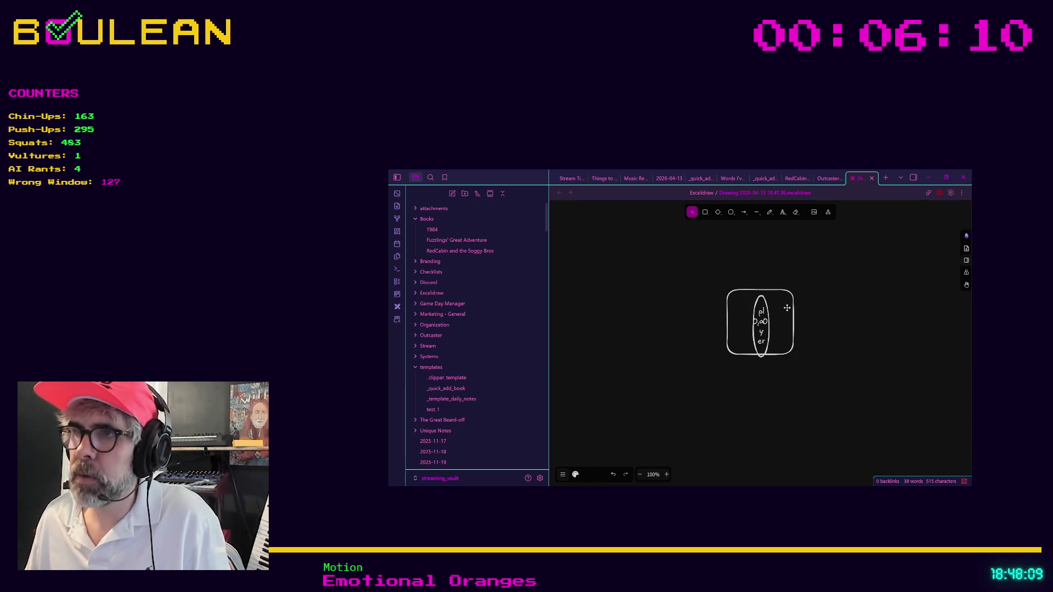
pyautogui.press('Escape')
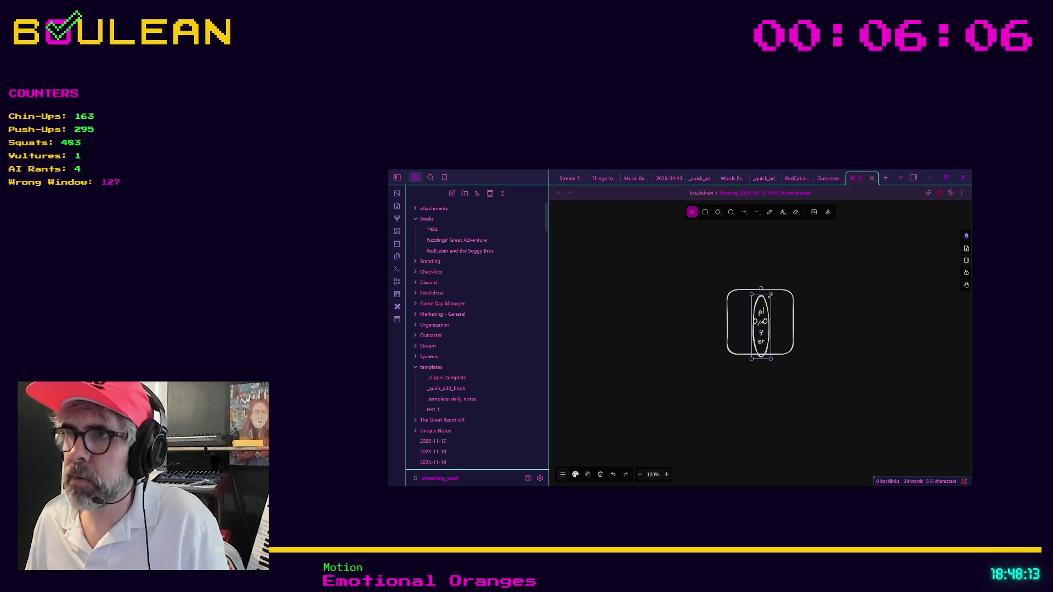
pyautogui.moveTo(770, 295)
pyautogui.mouseDown()
pyautogui.moveTo(771, 266)
pyautogui.moveTo(794, 316)
pyautogui.moveTo(764, 312)
pyautogui.mouseUp()
pyautogui.click(764, 348)
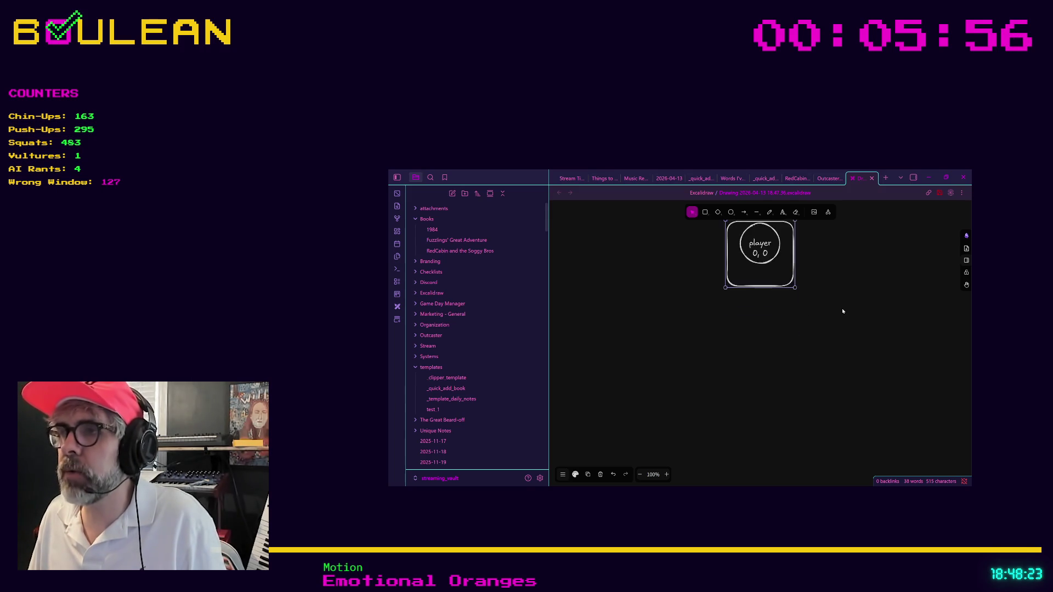
# Pan the canvas and Alt-drag a duplicate of the player tile to extend the row.
pyautogui.scroll(-10, 843, 311)
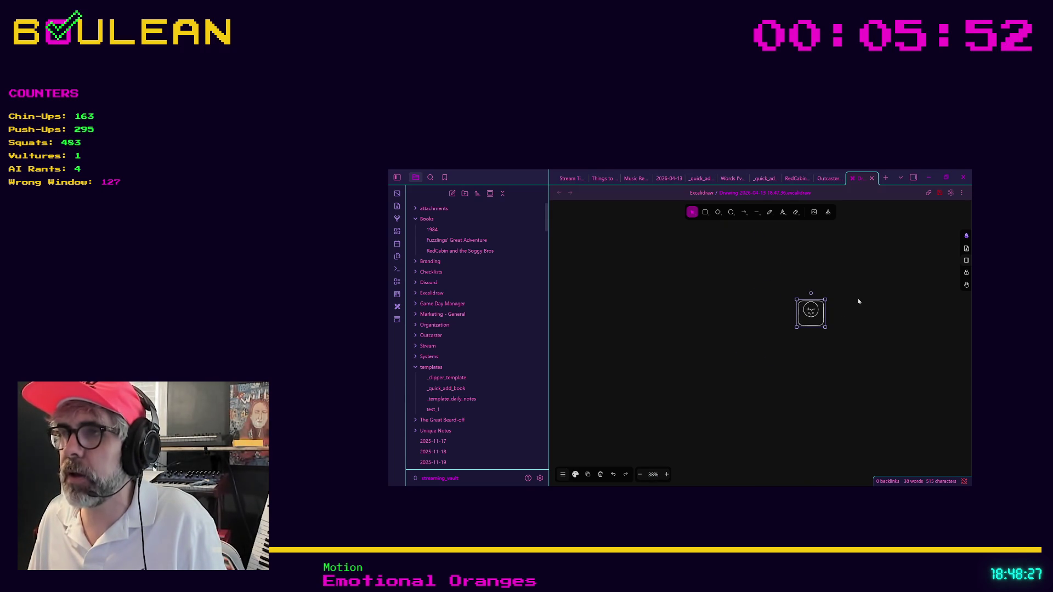
pyautogui.scroll(-3, 857, 298)
pyautogui.moveTo(876, 296); pyautogui.dragTo(771, 328)
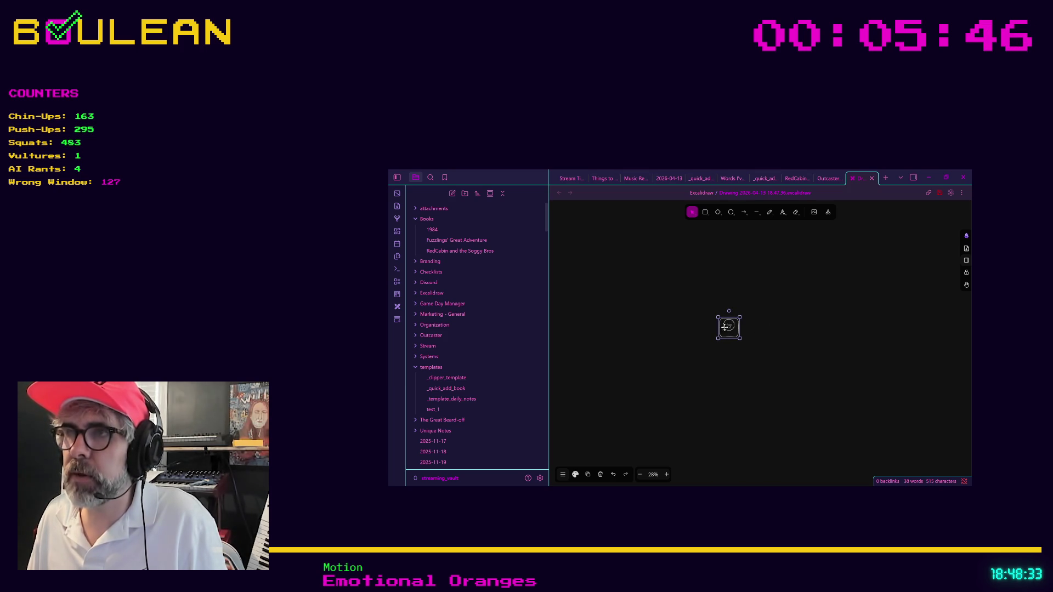
pyautogui.click(706, 215)
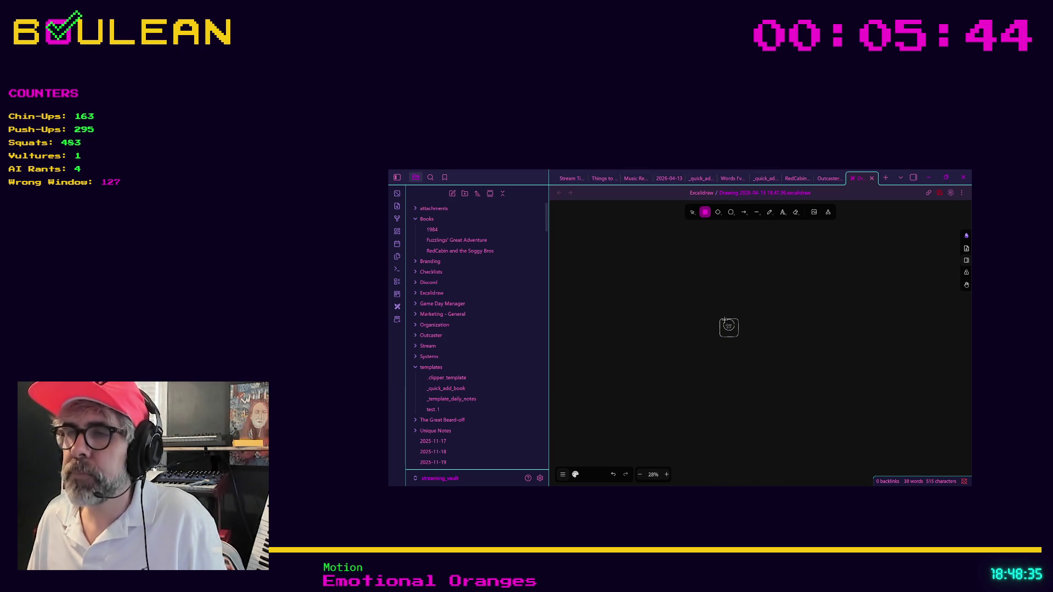
pyautogui.press('v')
pyautogui.click(726, 339)
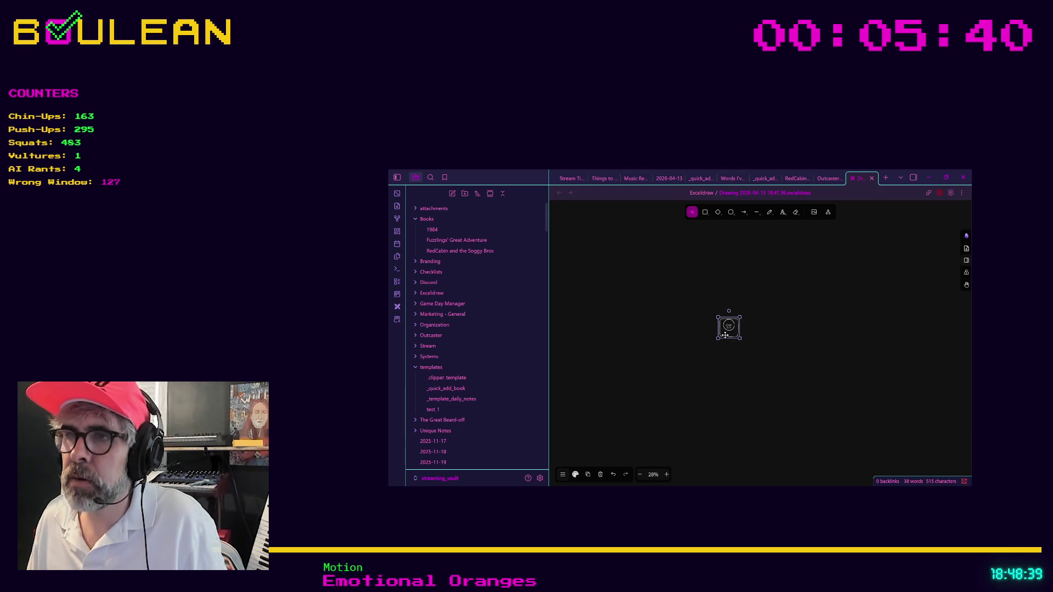
pyautogui.moveTo(725, 335)
pyautogui.mouseDown()
pyautogui.moveTo(672, 333)
pyautogui.moveTo(748, 349)
pyautogui.mouseUp()
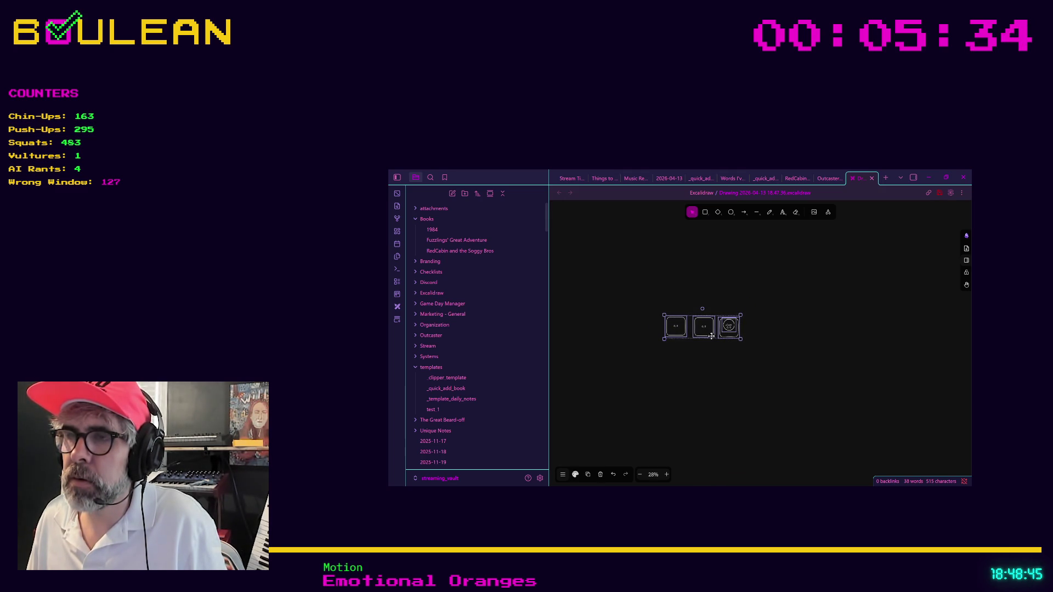
# Copy the middle tile upward to start a second row, then select the upper tiles.
pyautogui.click(708, 335)
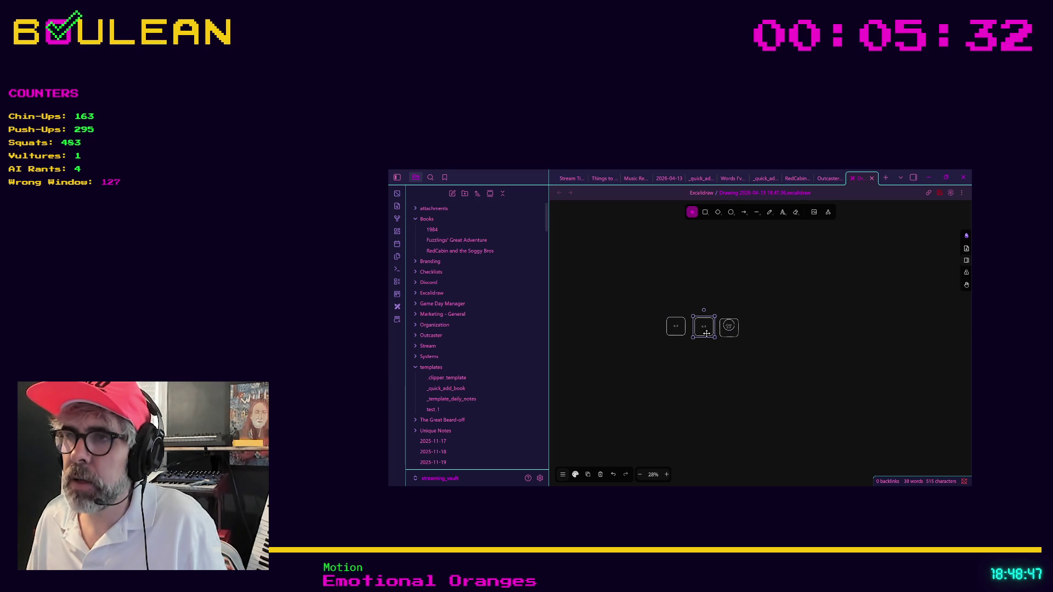
pyautogui.moveTo(706, 334)
pyautogui.mouseDown()
pyautogui.moveTo(704, 305)
pyautogui.moveTo(676, 302)
pyautogui.moveTo(740, 297)
pyautogui.moveTo(729, 304)
pyautogui.mouseUp()
pyautogui.click(702, 310)
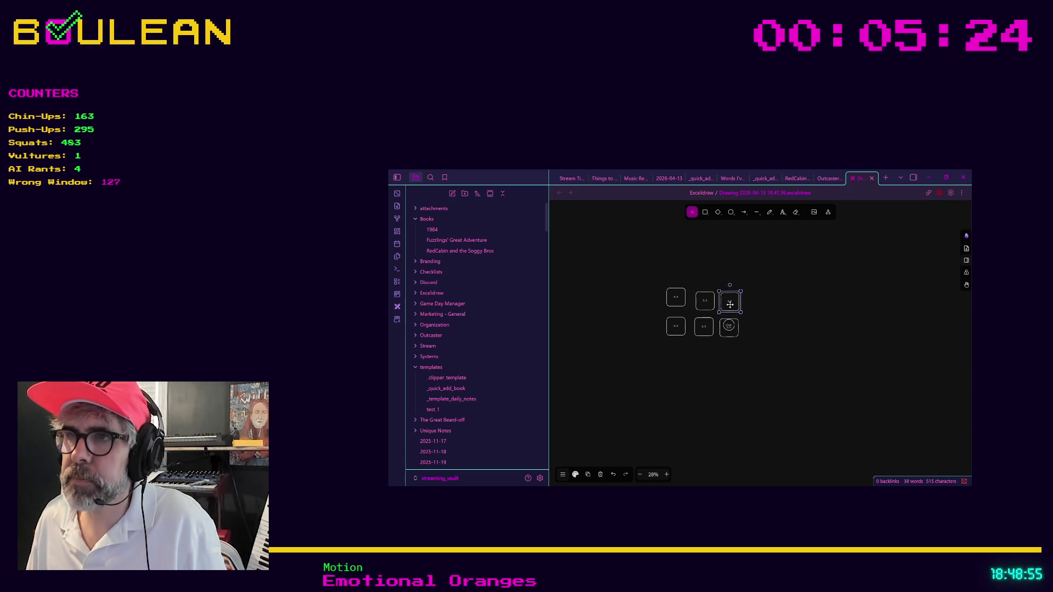
pyautogui.click(704, 305)
pyautogui.keyDown('shift'); pyautogui.click(679, 304); pyautogui.keyUp('shift')
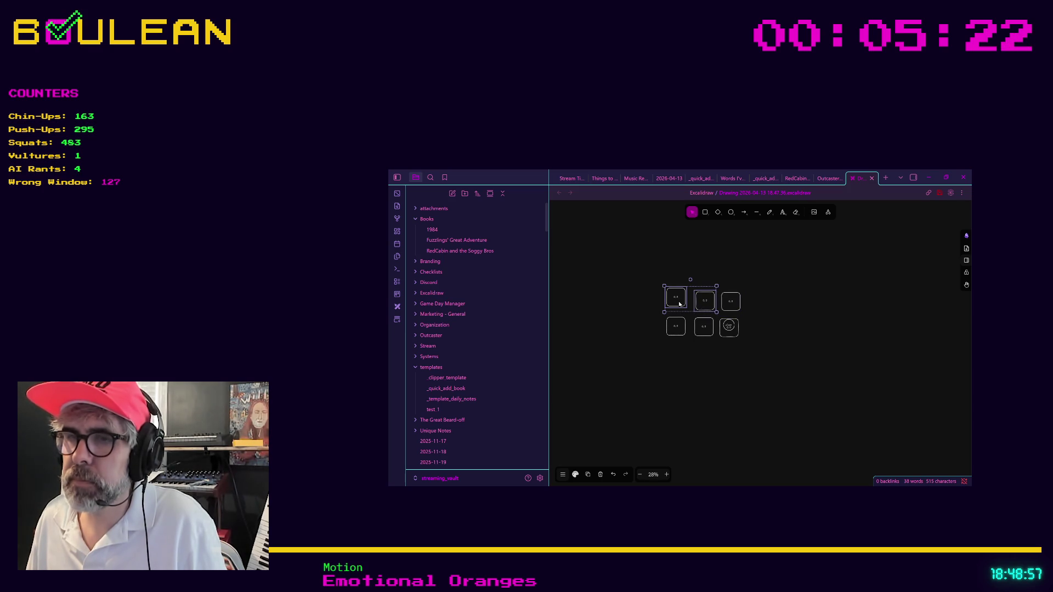
pyautogui.click(562, 475)
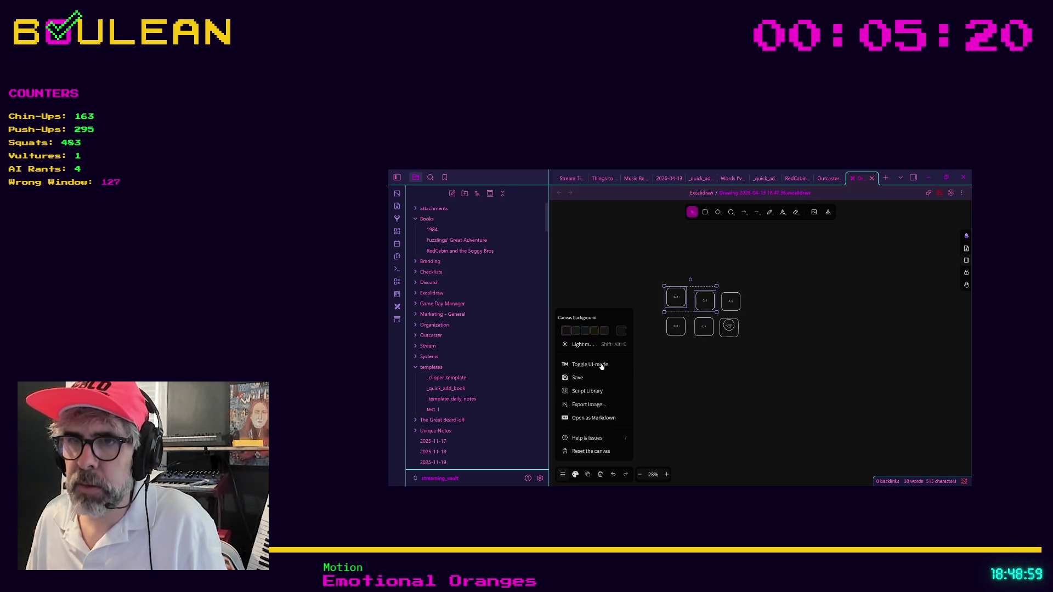
# Select the top-left and top-middle tiles, opening and dismissing the main menu, context menu and extra tools.
pyautogui.click(564, 476)
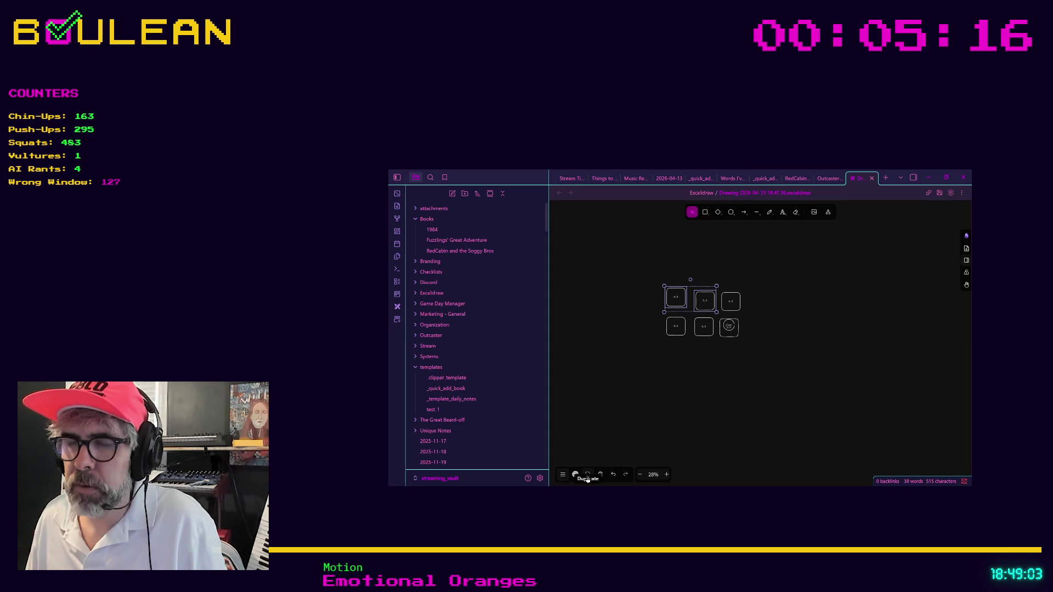
pyautogui.click(563, 475)
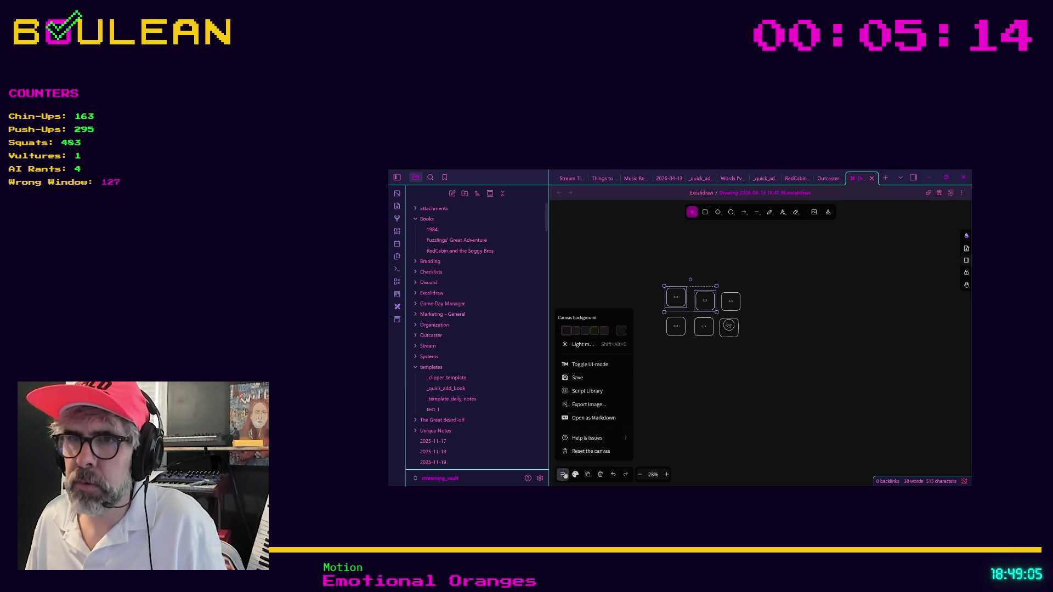
pyautogui.click(564, 475)
pyautogui.rightClick(687, 310)
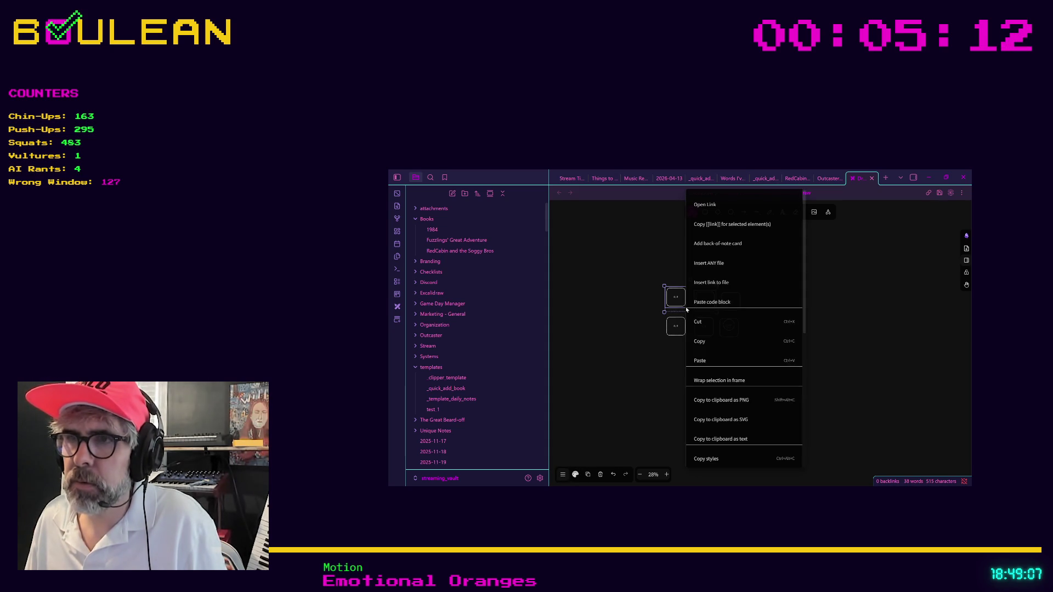
pyautogui.click(677, 299)
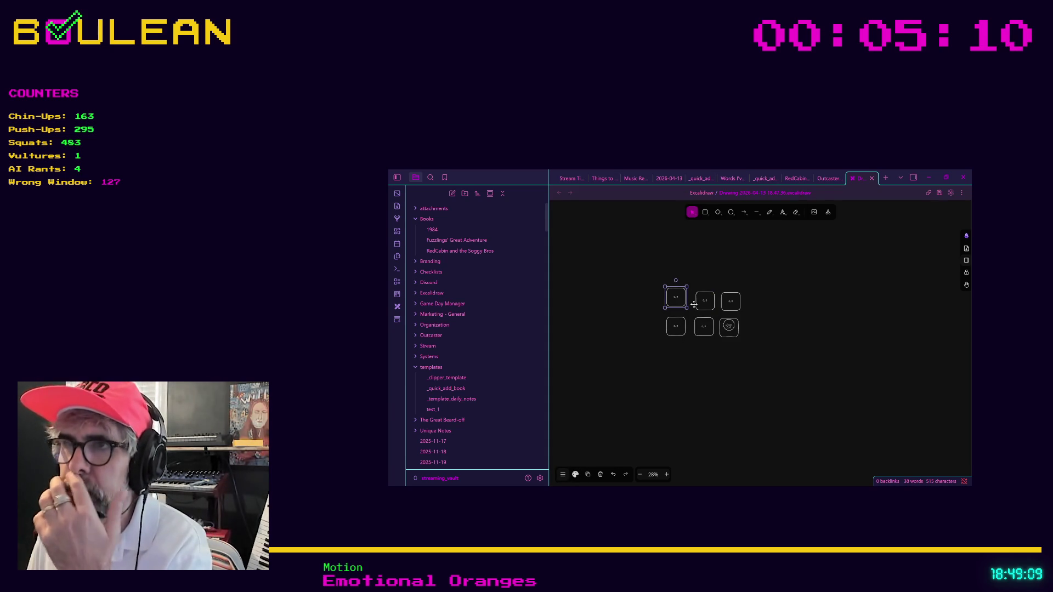
pyautogui.keyDown('shift'); pyautogui.click(703, 305); pyautogui.keyUp('shift')
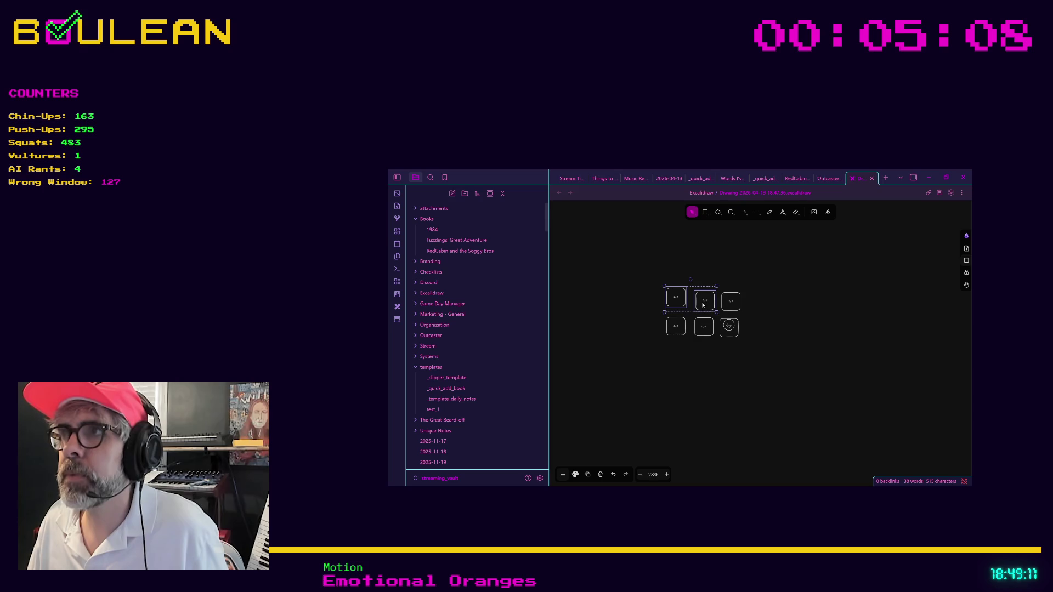
pyautogui.click(828, 214)
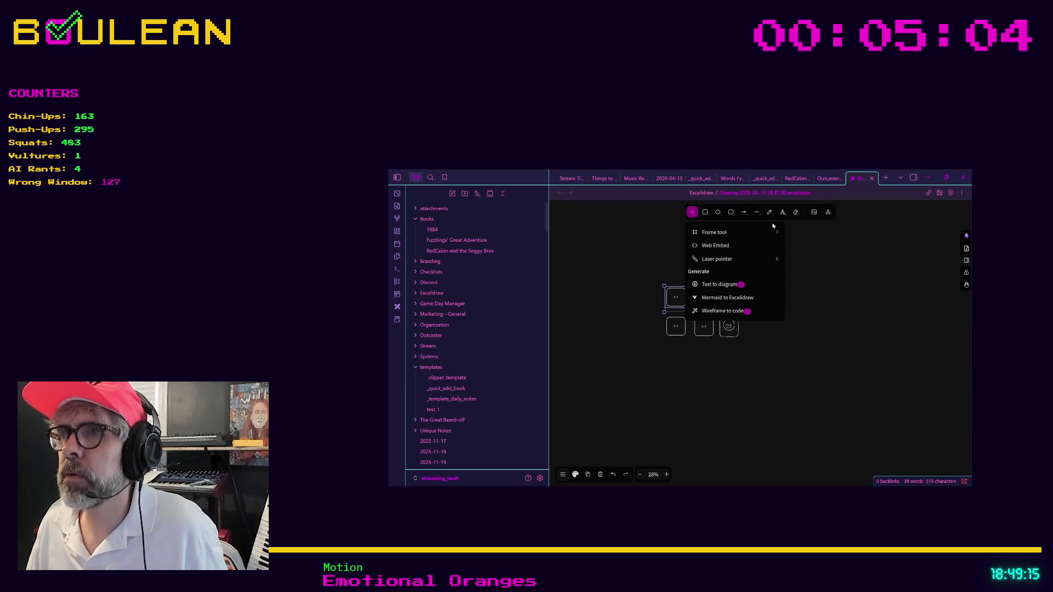
pyautogui.click(667, 303)
# Zoom in and drag the top-left tile slightly right, closer to its top-row neighbour.
pyautogui.scroll(2, 667, 303)
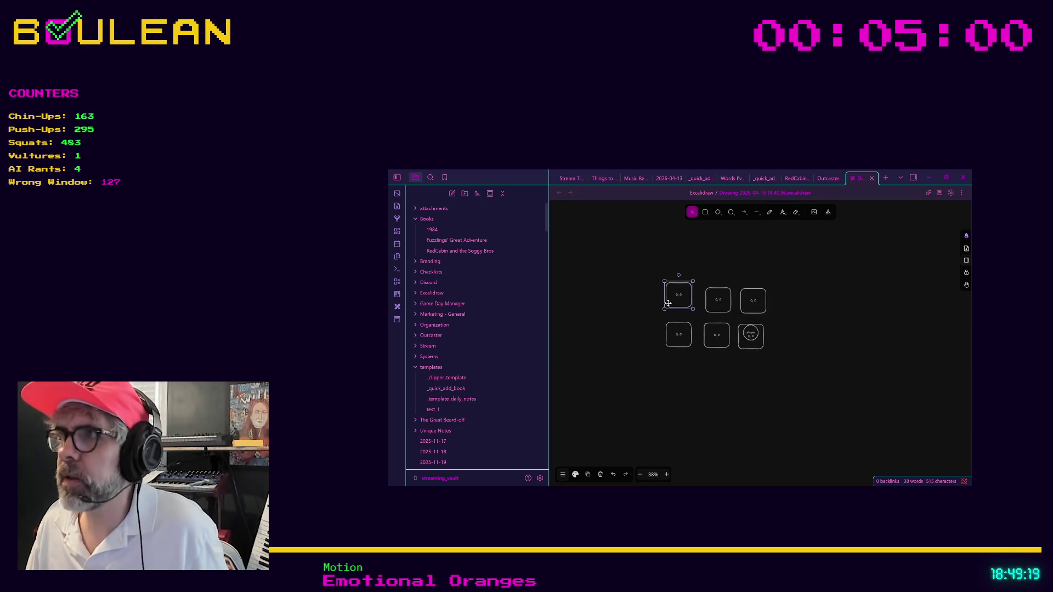
pyautogui.scroll(4, 667, 303)
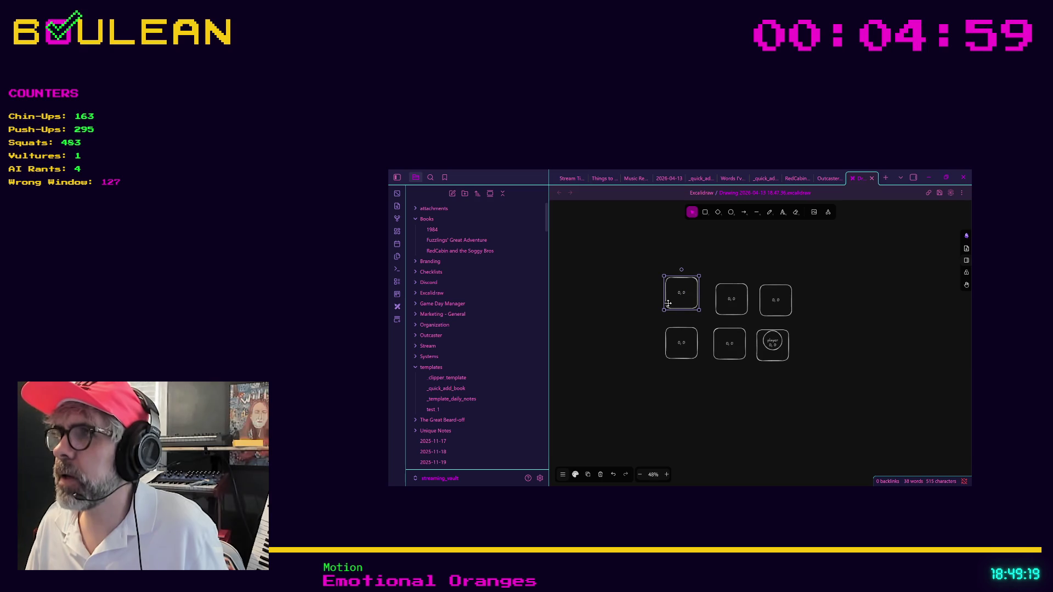
pyautogui.keyDown('shift'); pyautogui.click(749, 312); pyautogui.keyUp('shift')
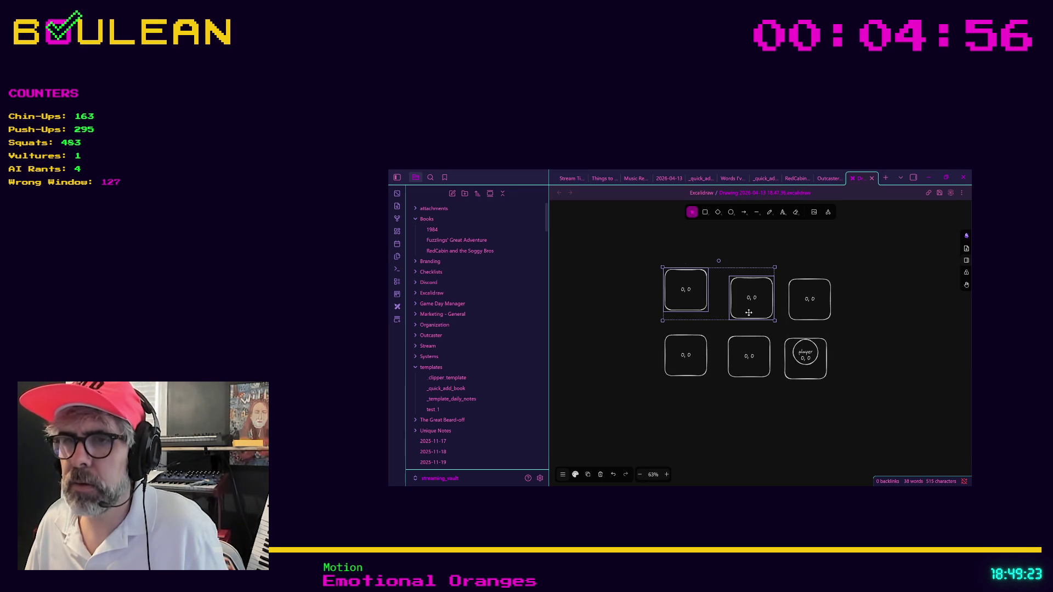
pyautogui.click(575, 474)
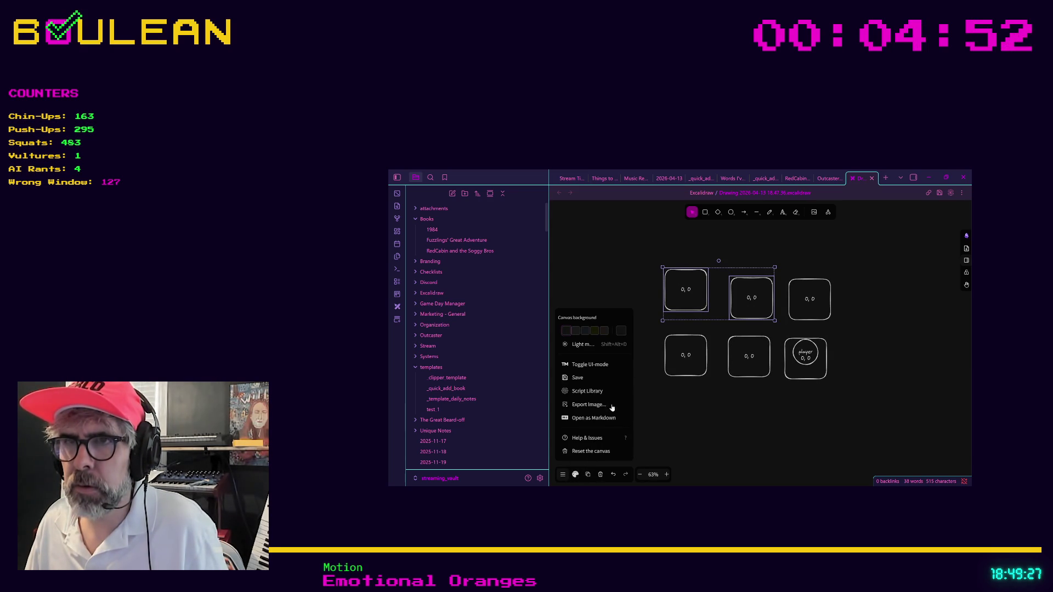
pyautogui.rightClick(677, 312)
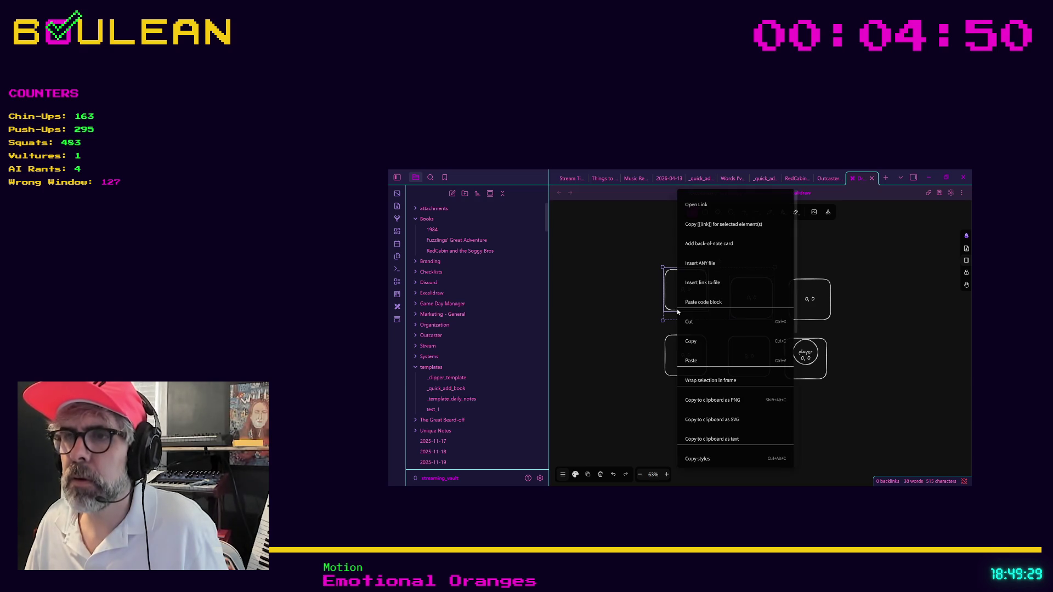
pyautogui.click(672, 308)
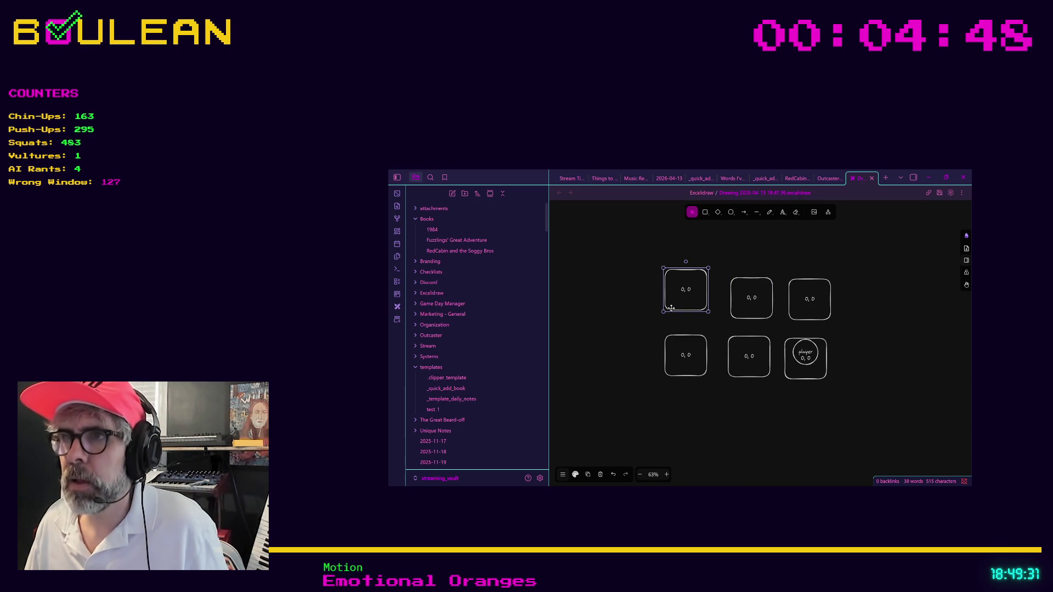
pyautogui.moveTo(671, 308); pyautogui.dragTo(683, 318)
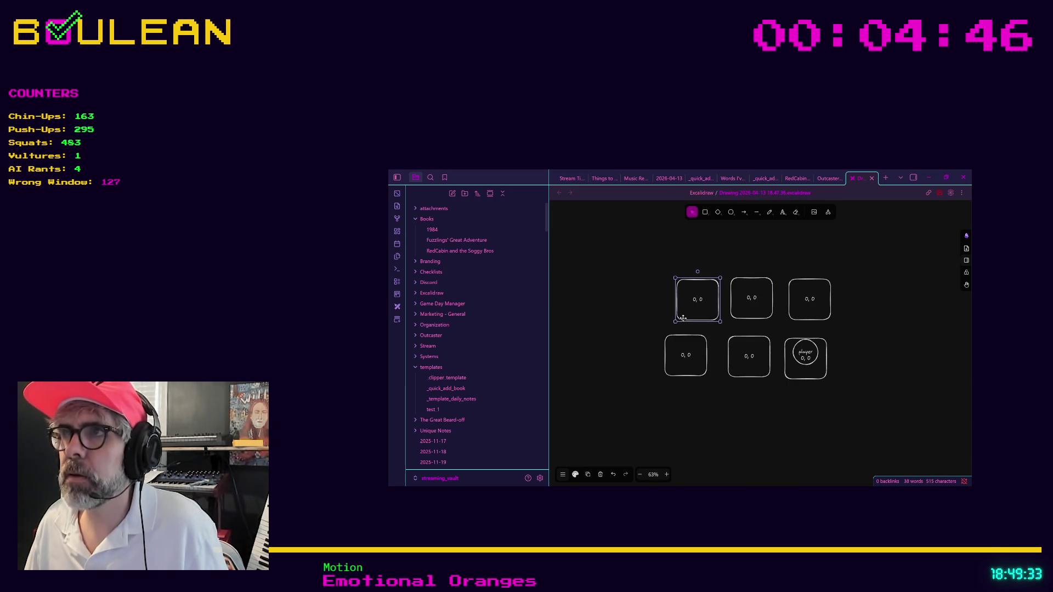
pyautogui.keyDown('shift'); pyautogui.click(738, 313); pyautogui.keyUp('shift')
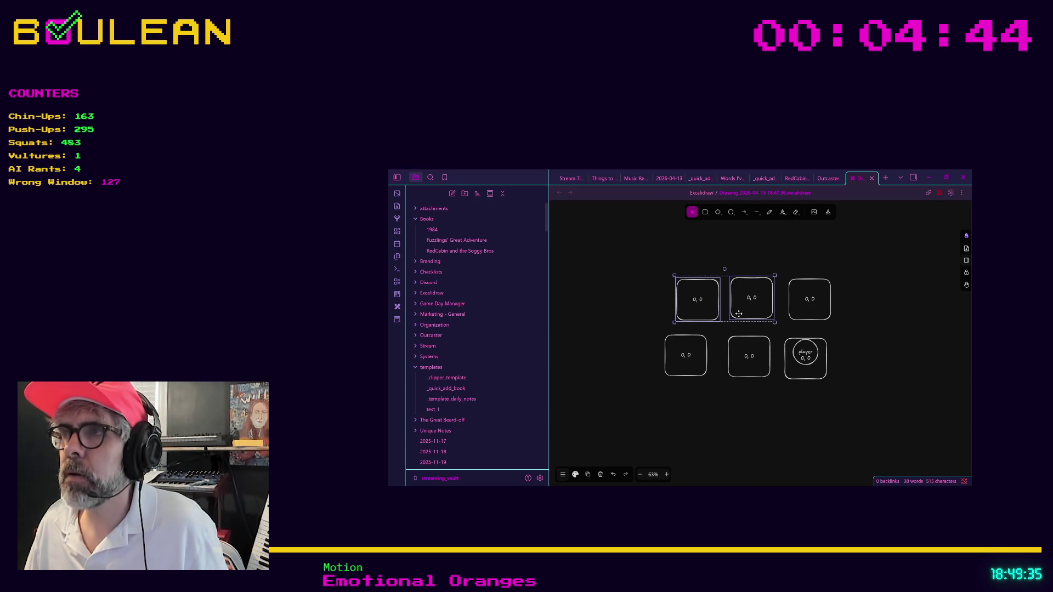
# Fill out the 3×5 grid of '0, 0' tiles with Alt-dragged copies, then select the left column of three.
pyautogui.moveTo(739, 313)
pyautogui.mouseDown()
pyautogui.moveTo(728, 314)
pyautogui.moveTo(905, 313)
pyautogui.moveTo(903, 375)
pyautogui.moveTo(899, 253)
pyautogui.moveTo(908, 257)
pyautogui.moveTo(710, 258)
pyautogui.moveTo(731, 259)
pyautogui.mouseUp()
pyautogui.click(799, 322)
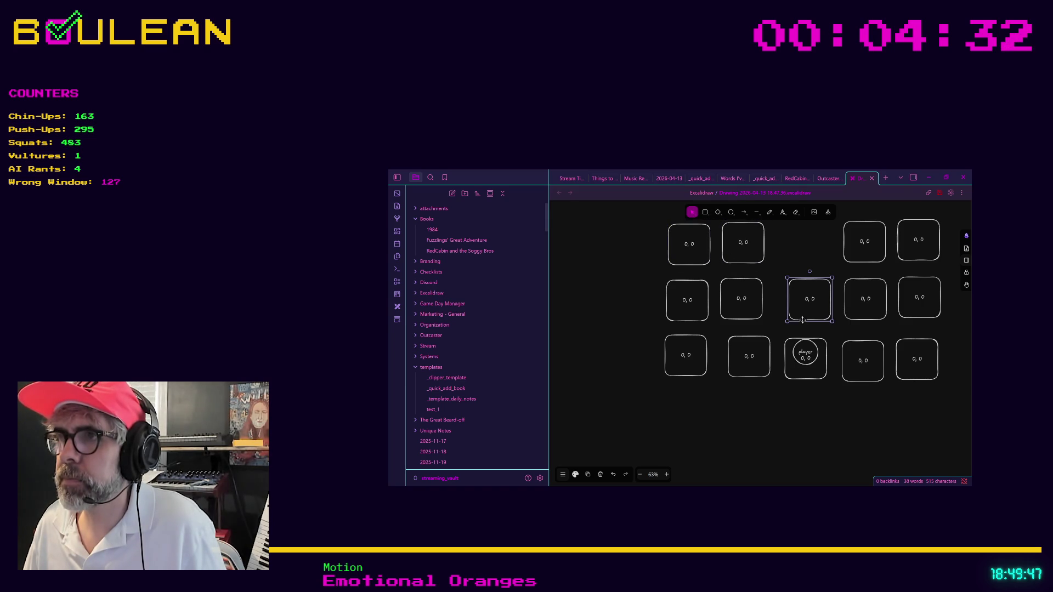
pyautogui.keyDown('alt'); pyautogui.moveTo(802, 319); pyautogui.dragTo(796, 266); pyautogui.keyUp('alt')
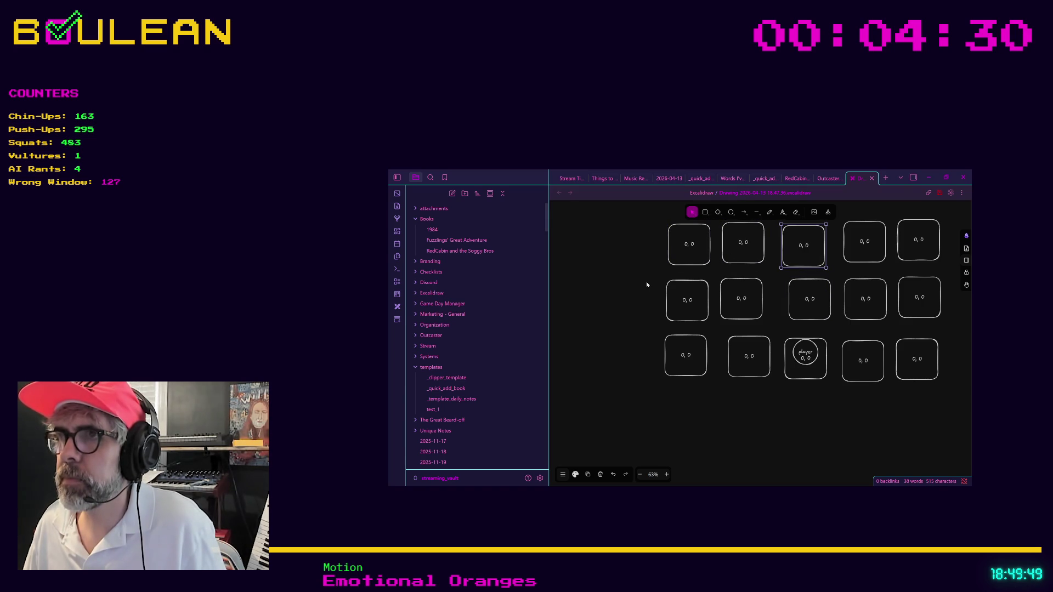
pyautogui.moveTo(646, 219); pyautogui.dragTo(713, 391)
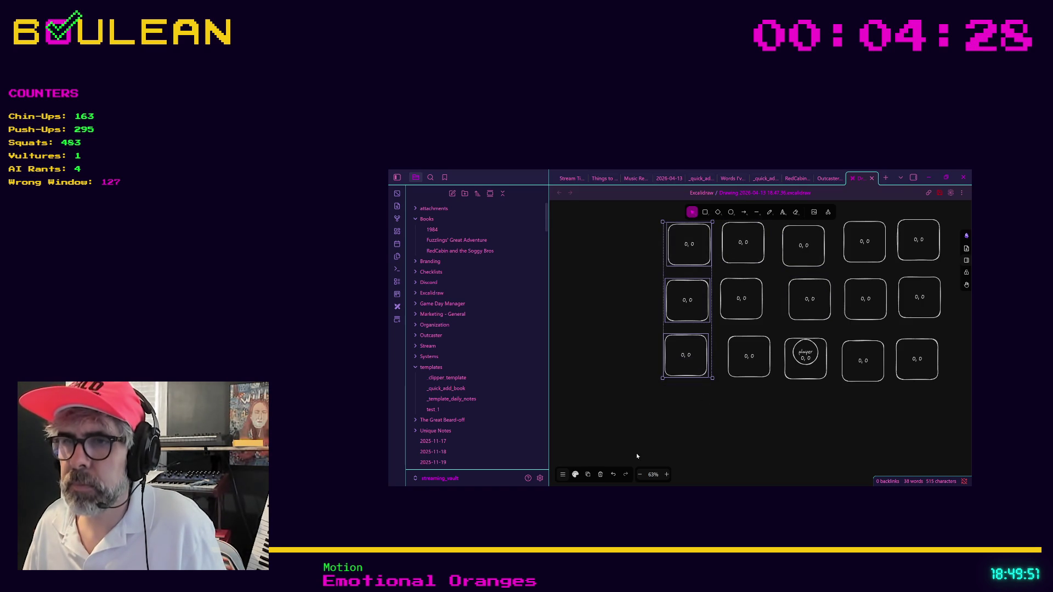
pyautogui.click(564, 475)
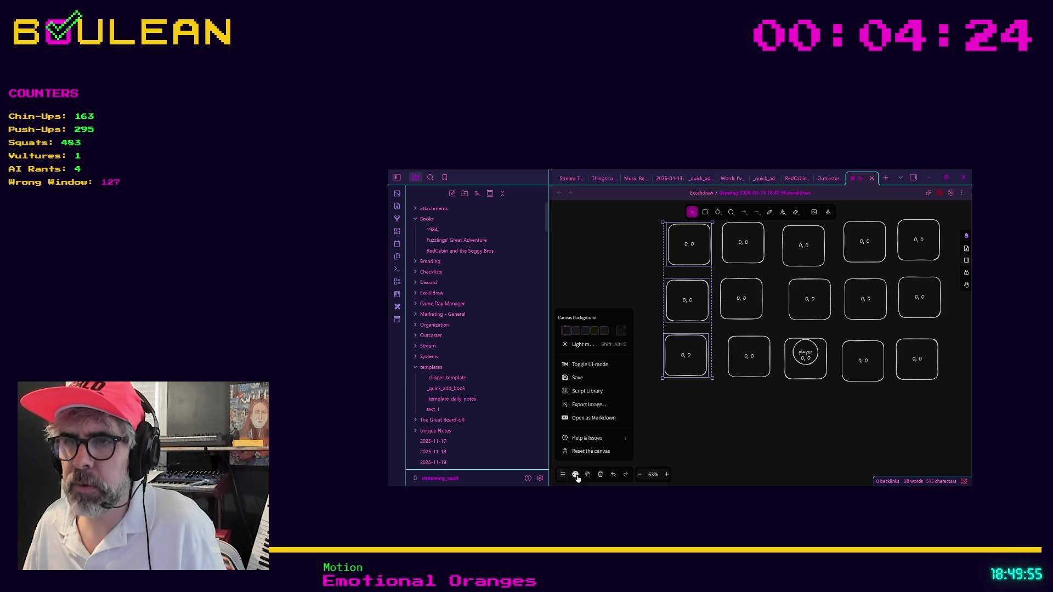
# Shift the left column of tiles further left and align them on their left edges.
pyautogui.click(586, 478)
pyautogui.moveTo(680, 359); pyautogui.dragTo(627, 358)
pyautogui.click(575, 474)
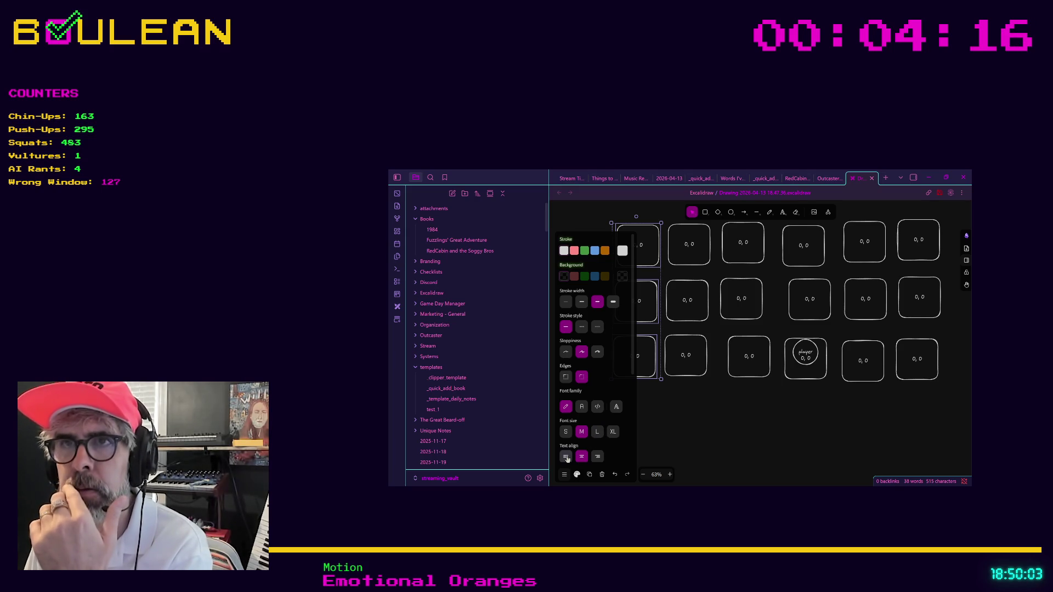
pyautogui.scroll(-5, 592, 411)
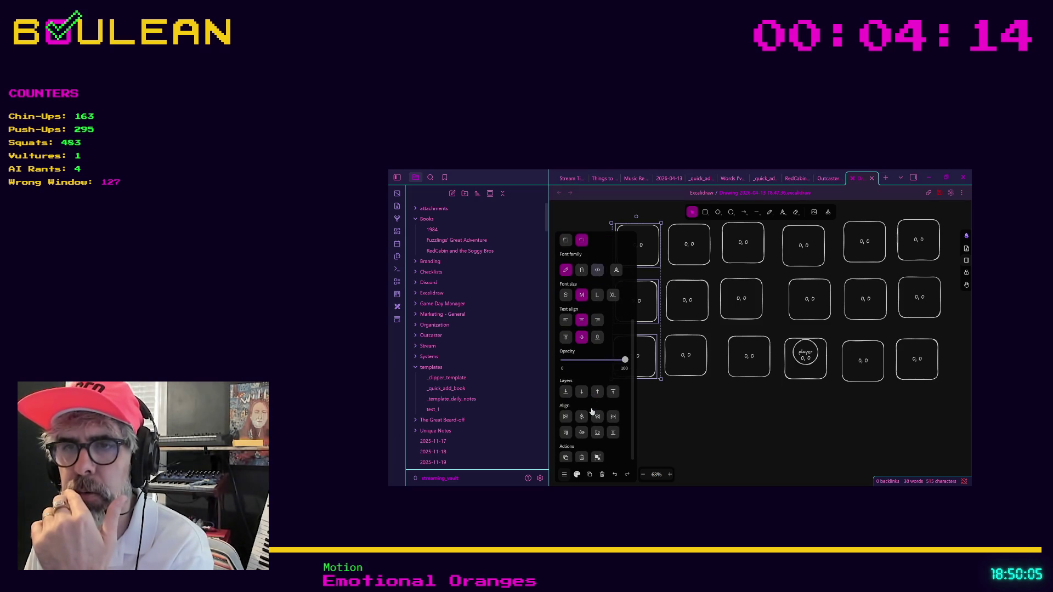
pyautogui.click(566, 418)
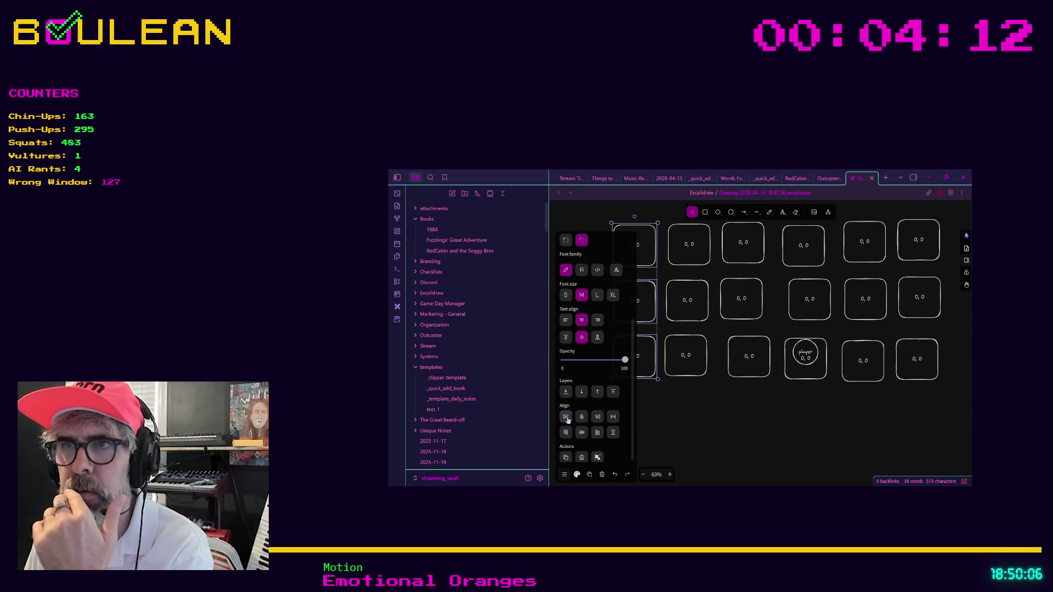
pyautogui.click(699, 421)
# Marquee-select all tiles in the grid and apply Align horizontal centre.
pyautogui.moveTo(942, 270)
pyautogui.mouseDown()
pyautogui.moveTo(654, 244)
pyautogui.moveTo(598, 213)
pyautogui.mouseUp()
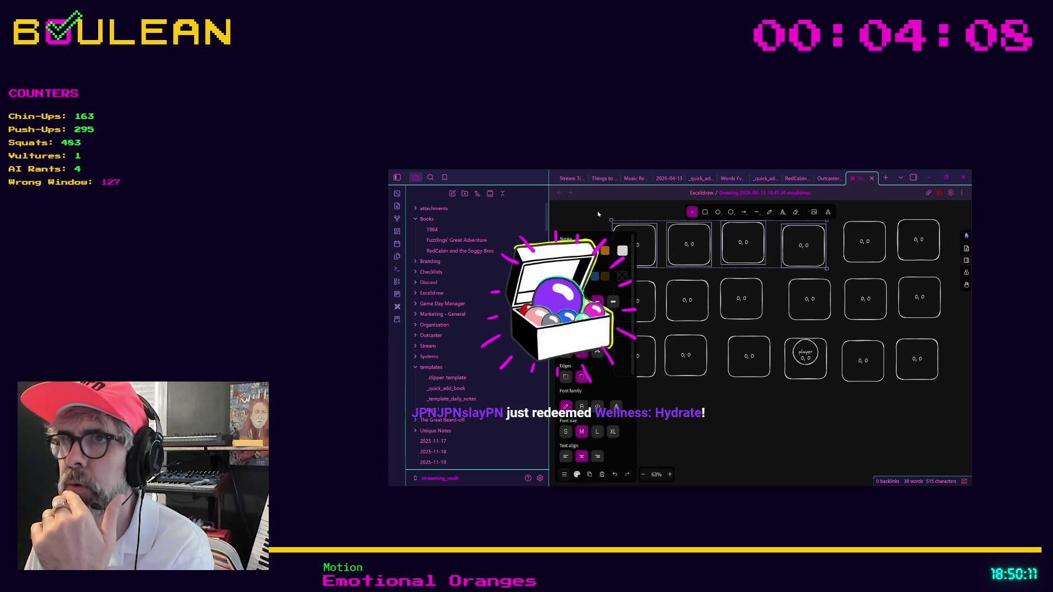
pyautogui.click(618, 267)
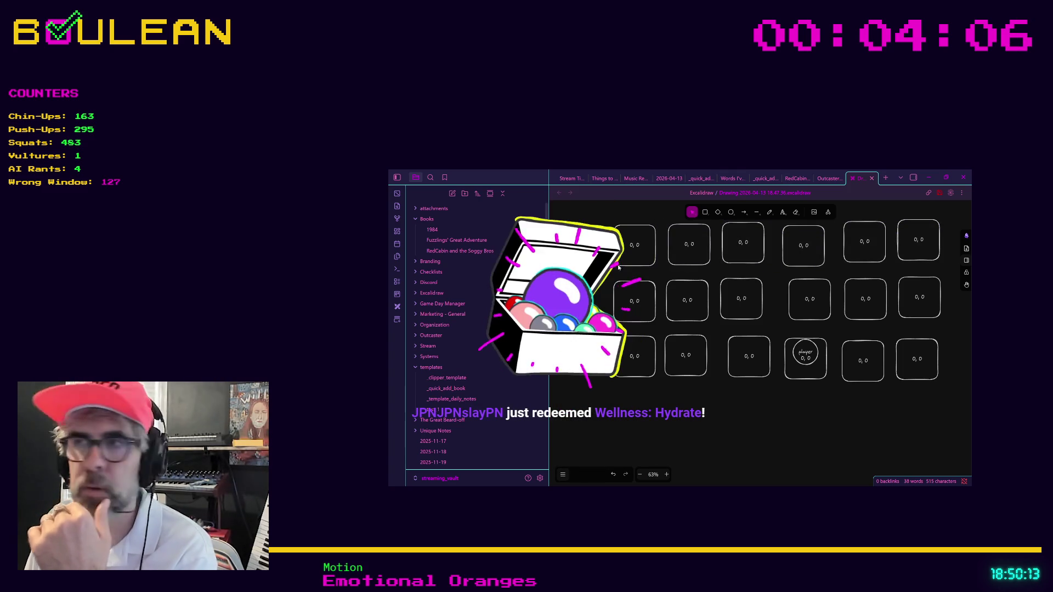
pyautogui.moveTo(935, 398)
pyautogui.mouseDown()
pyautogui.moveTo(870, 352)
pyautogui.moveTo(625, 272)
pyautogui.mouseUp()
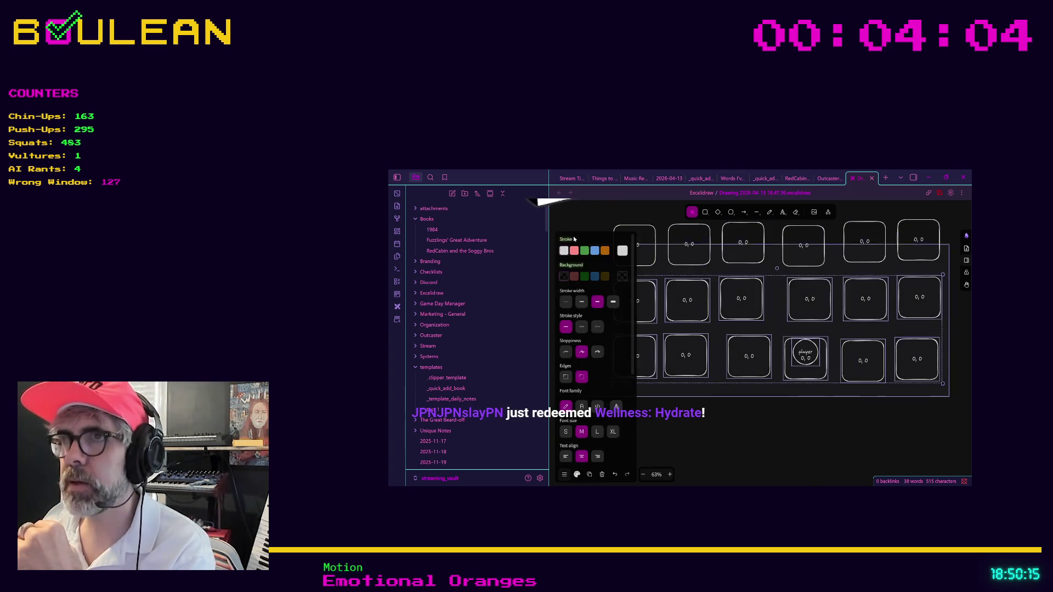
pyautogui.moveTo(574, 238); pyautogui.dragTo(575, 217)
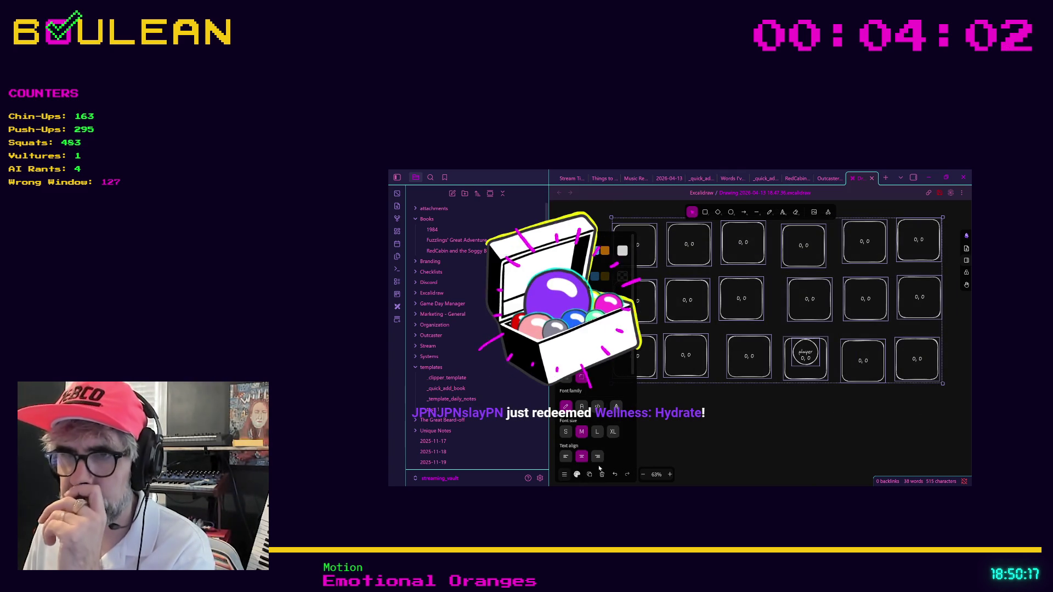
pyautogui.scroll(-5, 599, 433)
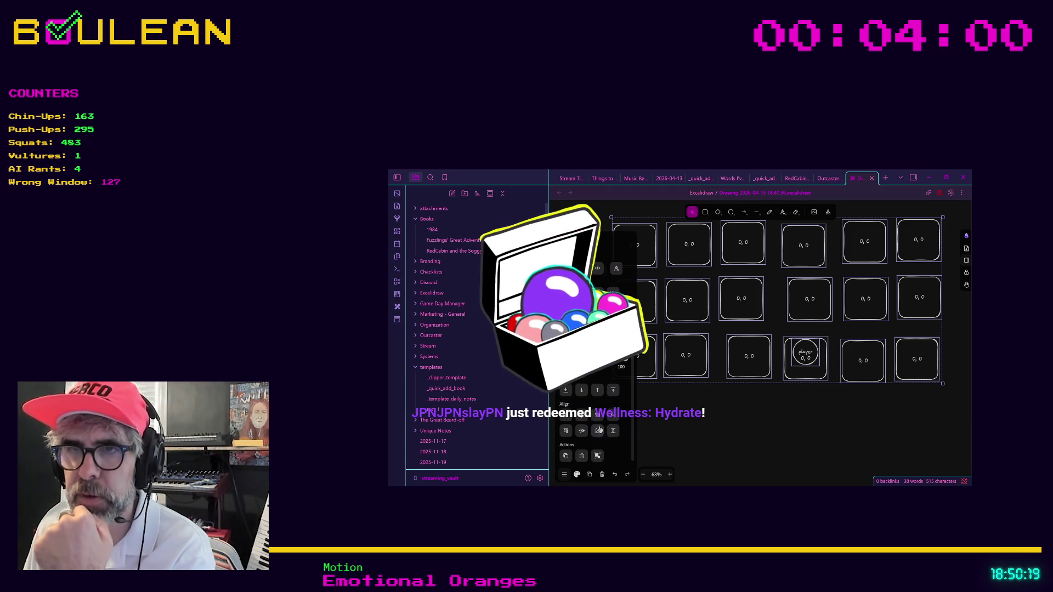
pyautogui.click(581, 415)
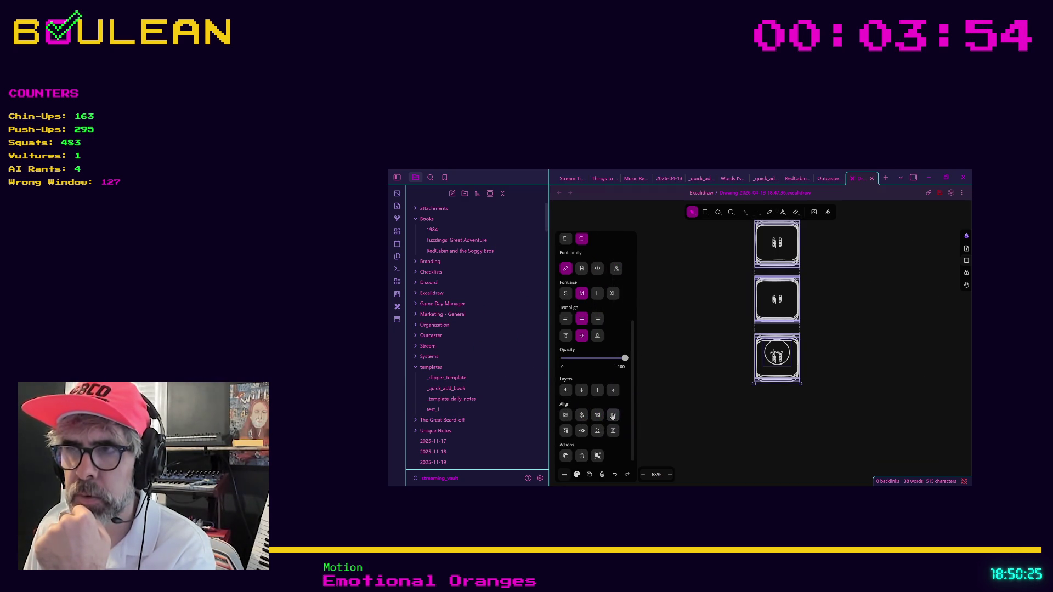
# Try distributing the tiles vertically and horizontally, then undo back to the original grid.
pyautogui.click(612, 431)
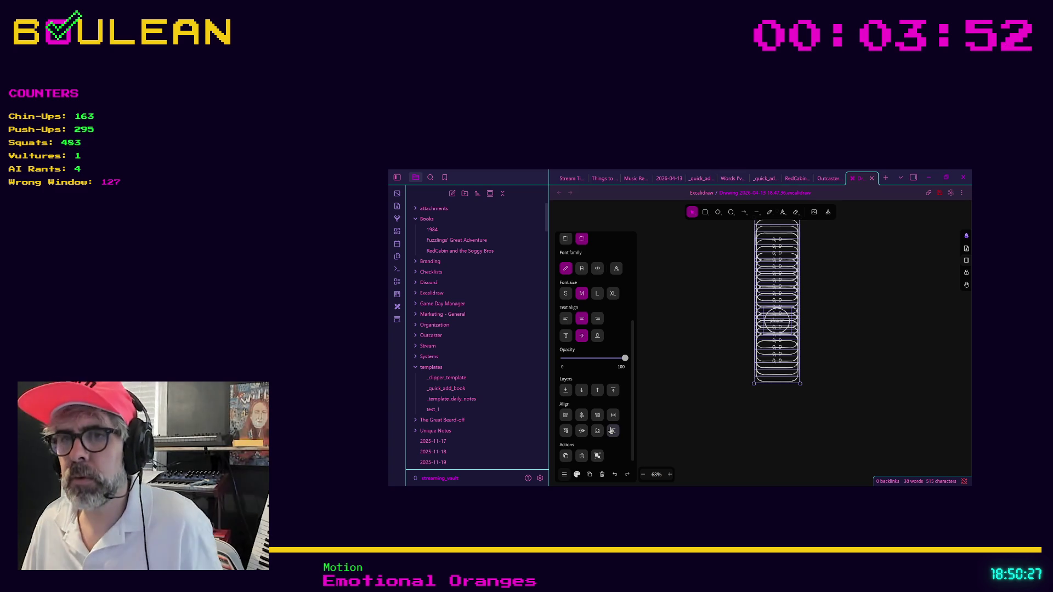
pyautogui.hotkey('ctrl', 'z')
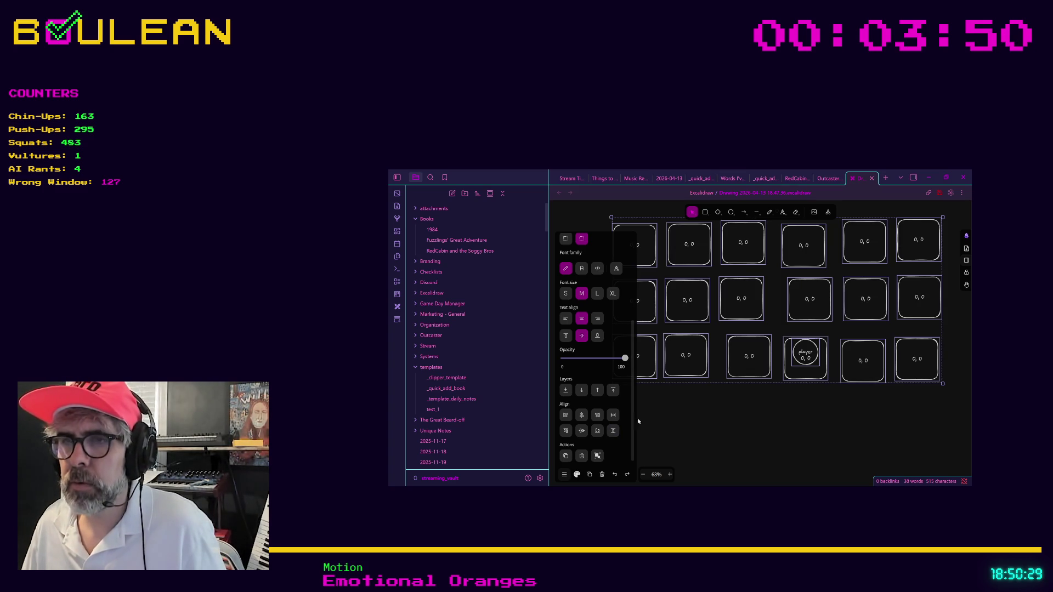
pyautogui.click(612, 417)
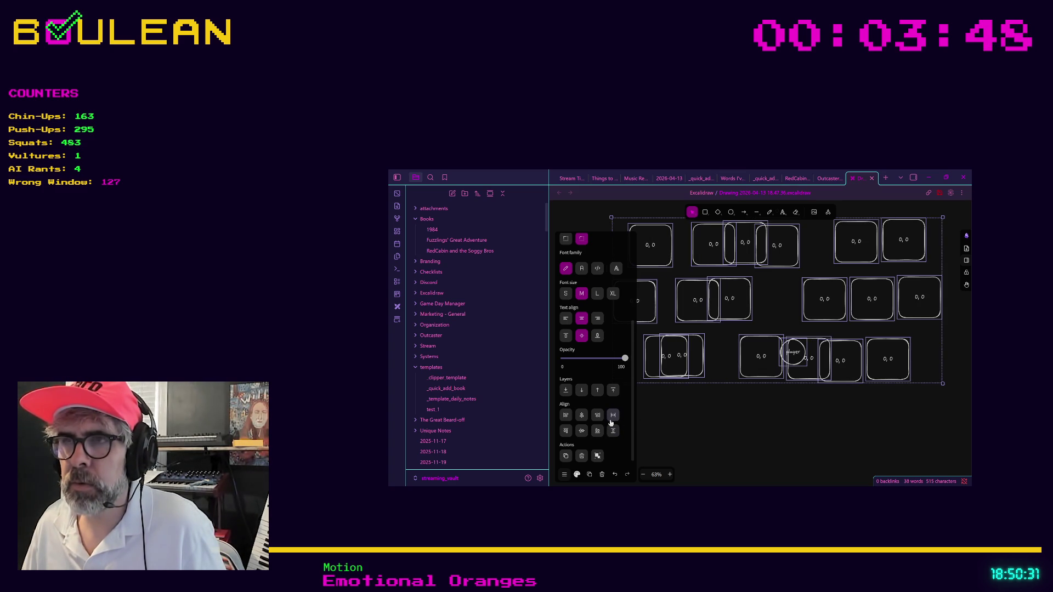
pyautogui.click(614, 431)
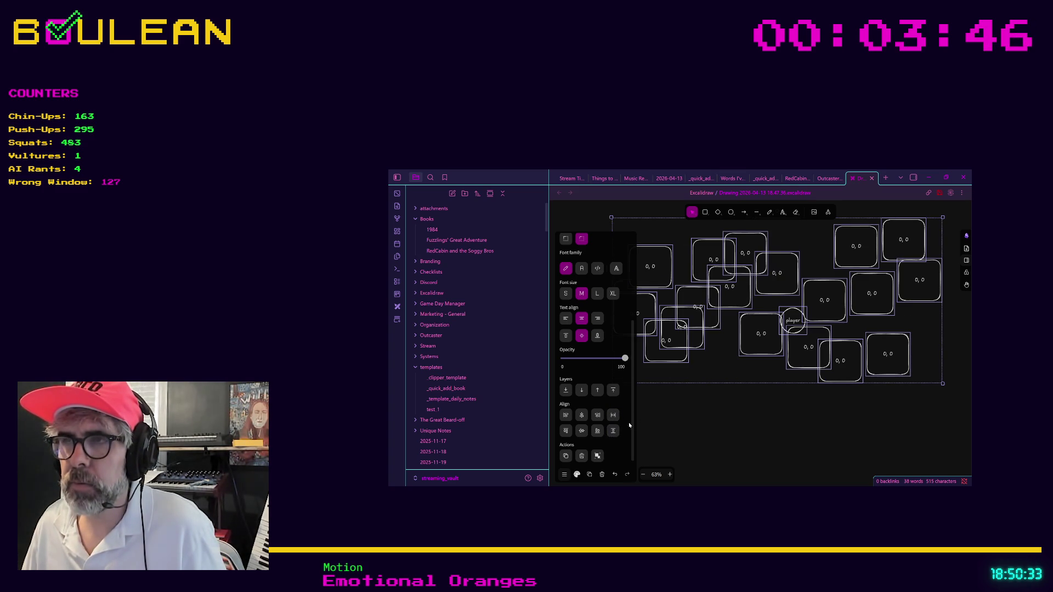
pyautogui.hotkey('ctrl', 'z')
pyautogui.hotkey('ctrl', 'z')
# Align the bottom row of tiles on their bottom edges and Alt-drag a copy below.
pyautogui.click(895, 411)
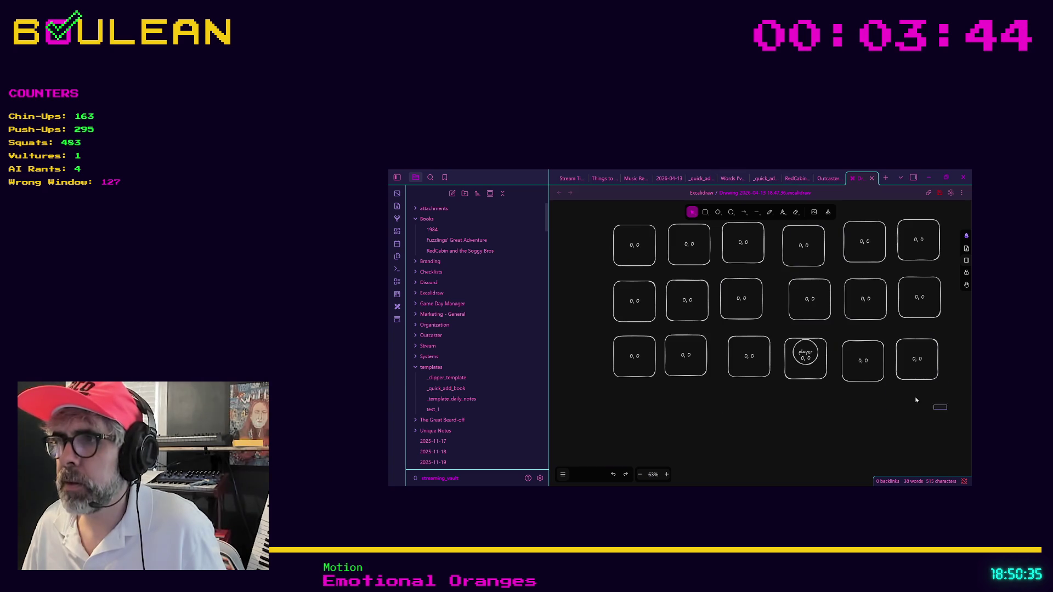
pyautogui.moveTo(915, 400); pyautogui.dragTo(601, 333)
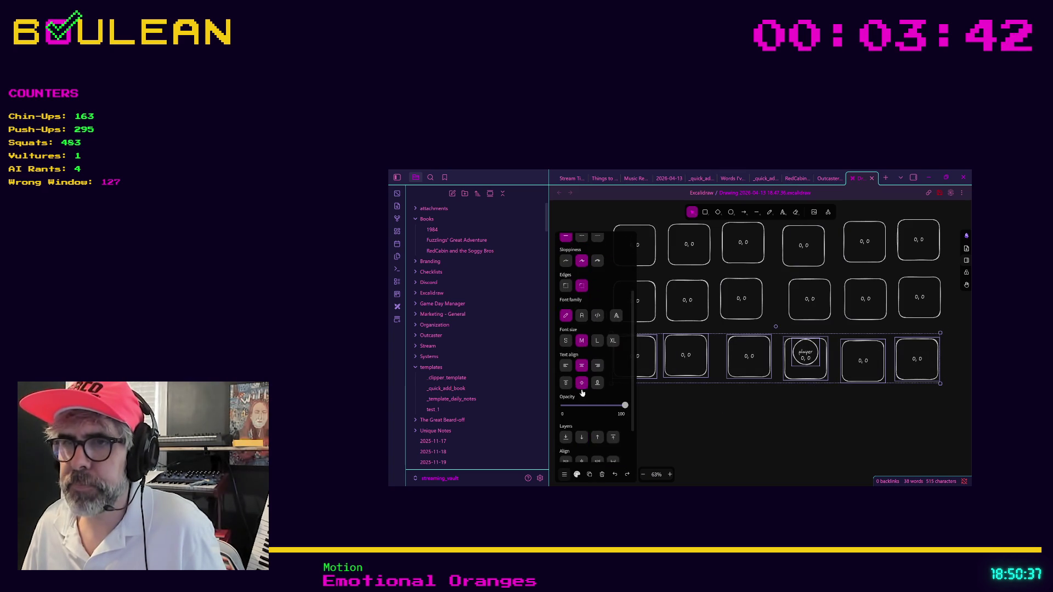
pyautogui.scroll(-2, 582, 393)
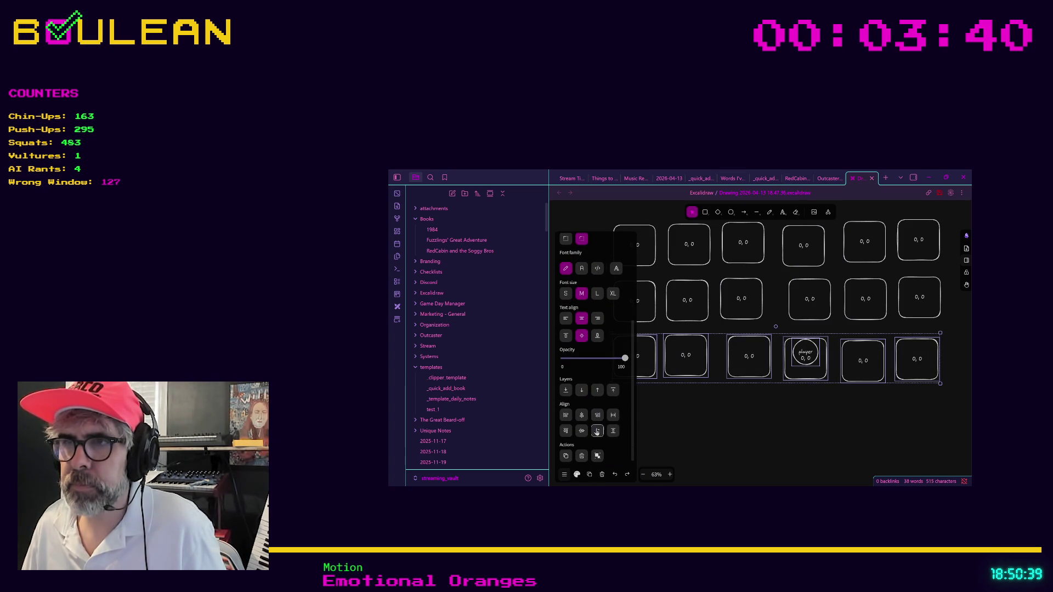
pyautogui.click(597, 431)
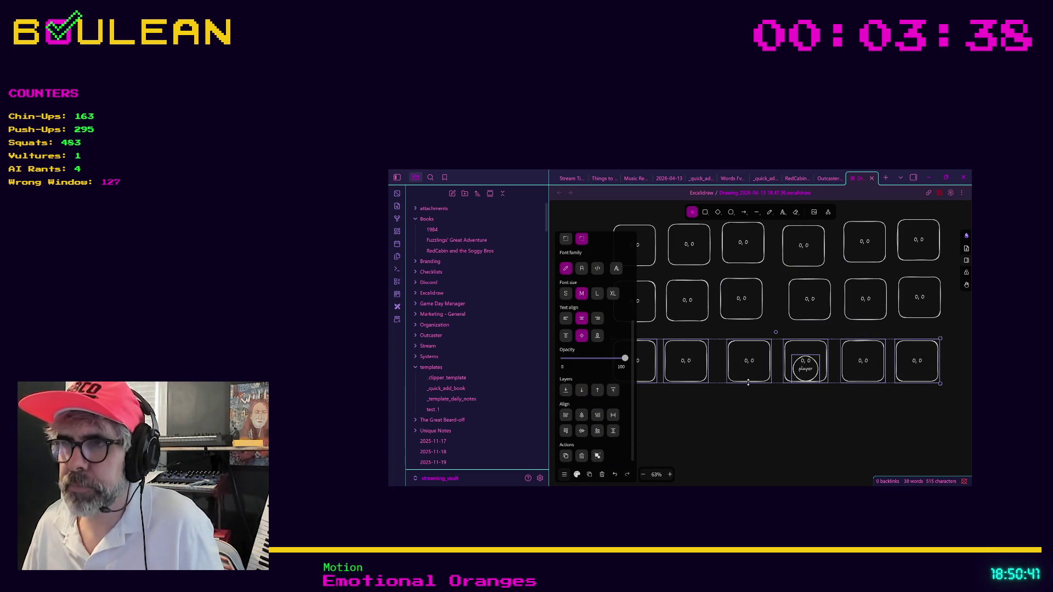
pyautogui.moveTo(748, 382)
pyautogui.mouseDown()
pyautogui.moveTo(747, 476)
pyautogui.moveTo(747, 465)
pyautogui.mouseUp()
# Delete the two duplicated player circles and move the remaining one up one row.
pyautogui.click(714, 332)
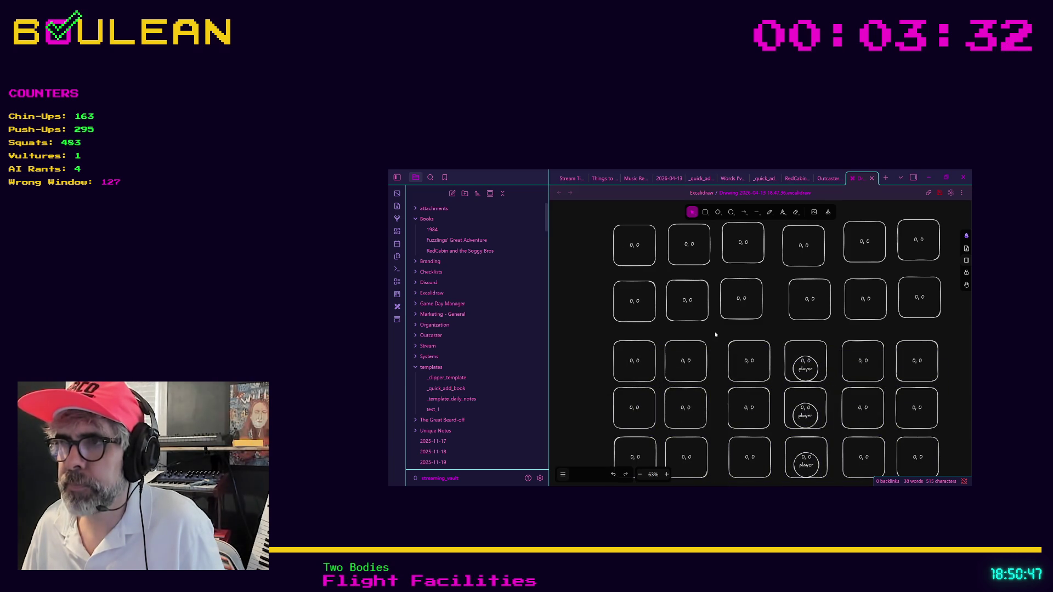
pyautogui.moveTo(714, 331); pyautogui.dragTo(635, 278)
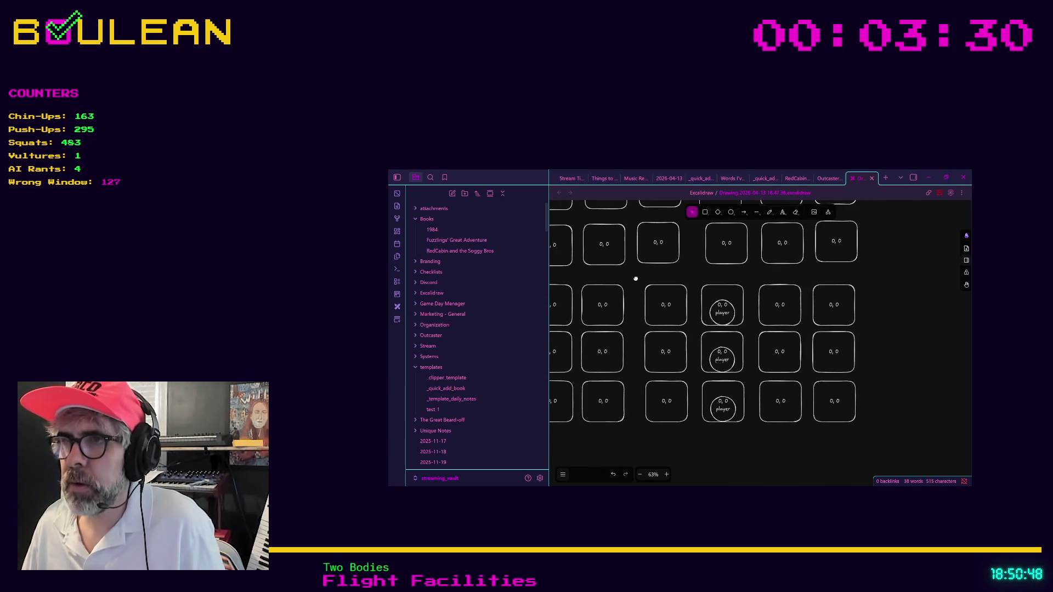
pyautogui.click(717, 322)
pyautogui.press('Delete')
pyautogui.click(730, 363)
pyautogui.press('Delete')
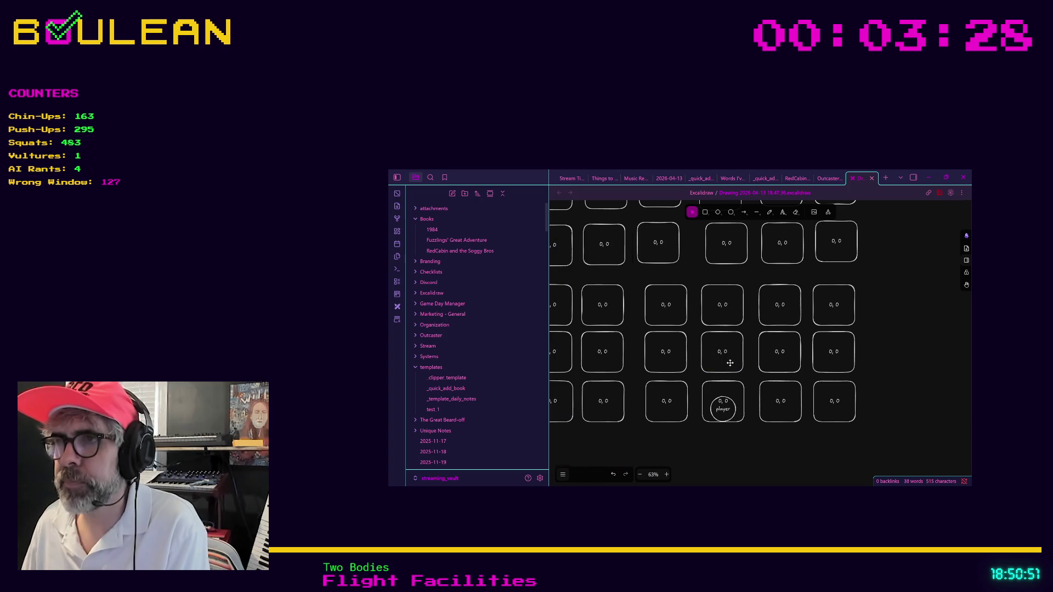
pyautogui.moveTo(719, 418); pyautogui.dragTo(718, 367)
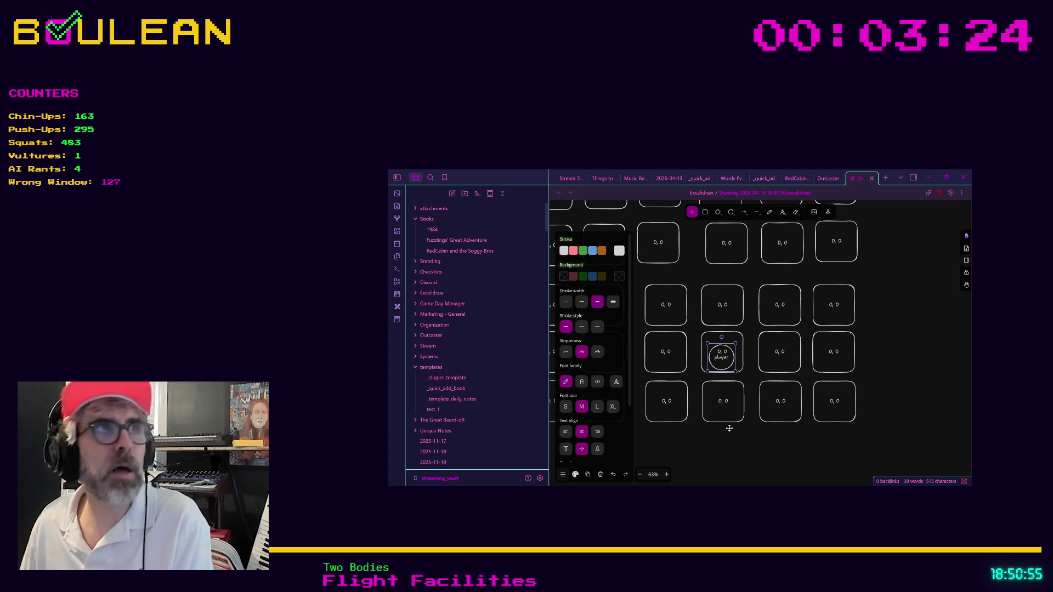
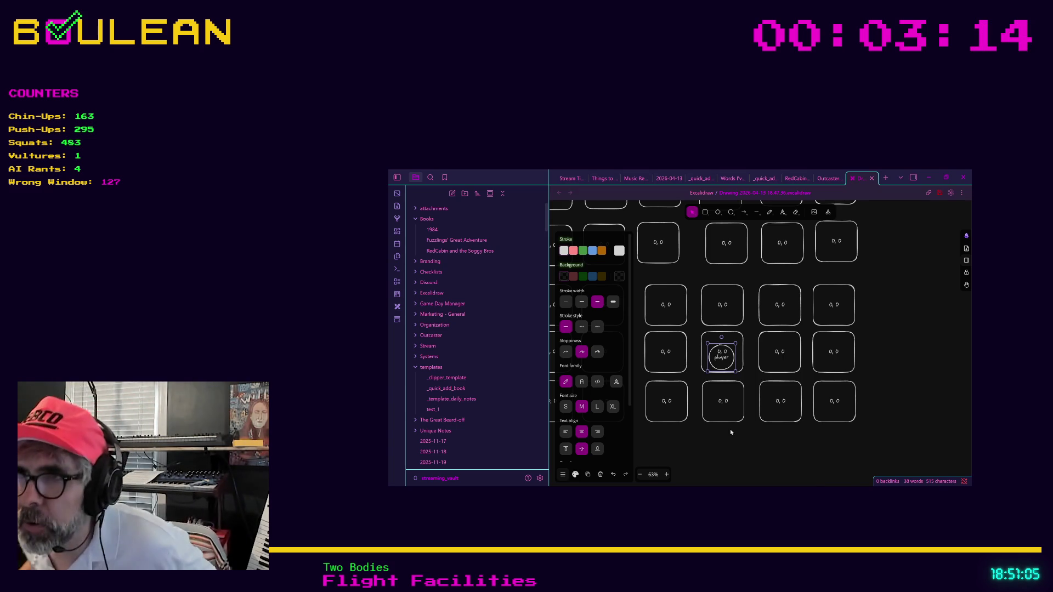
# Pan the canvas and relabel the two tiles right of the player 1, 0 and 2, 0.
pyautogui.click(698, 450)
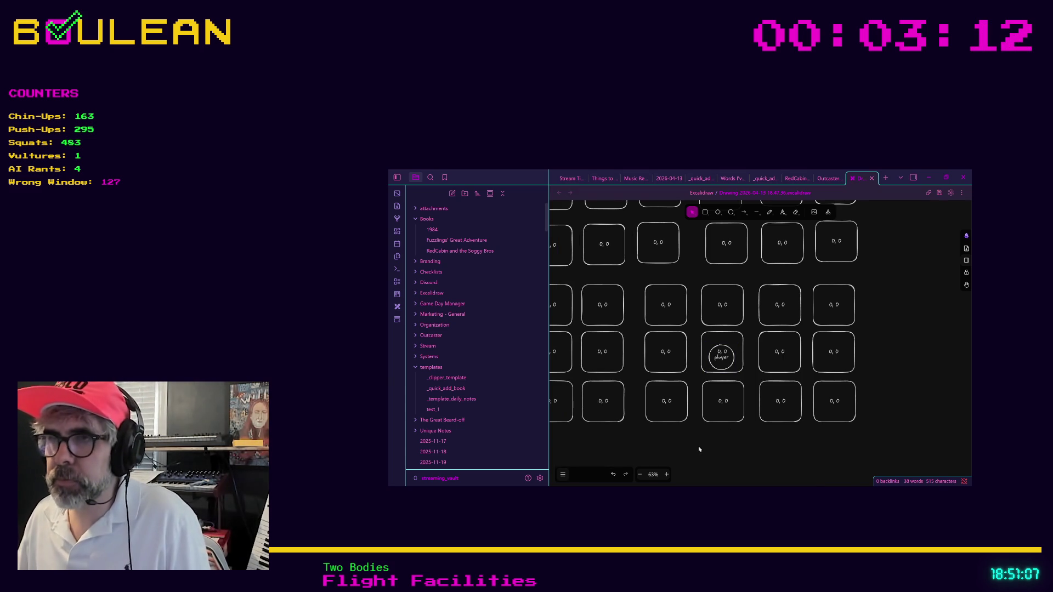
pyautogui.moveTo(699, 450); pyautogui.dragTo(750, 449)
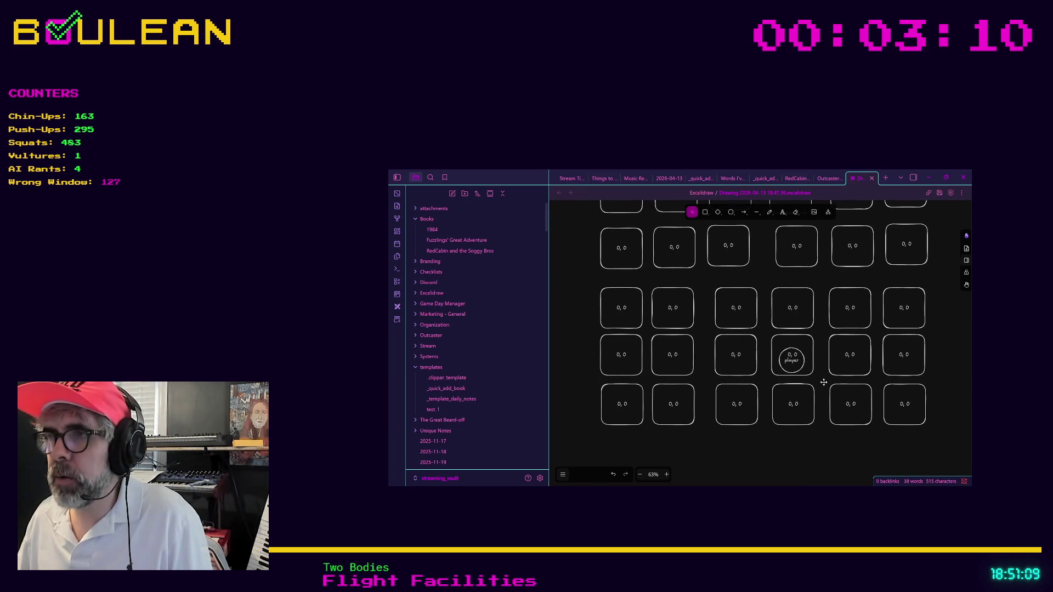
pyautogui.doubleClick(849, 355)
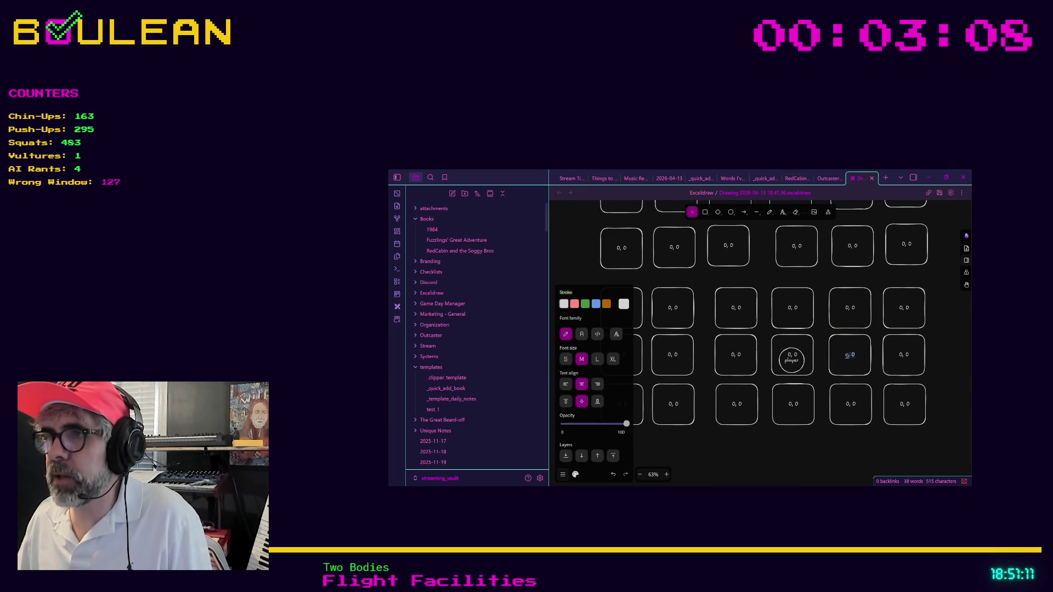
pyautogui.click(848, 357)
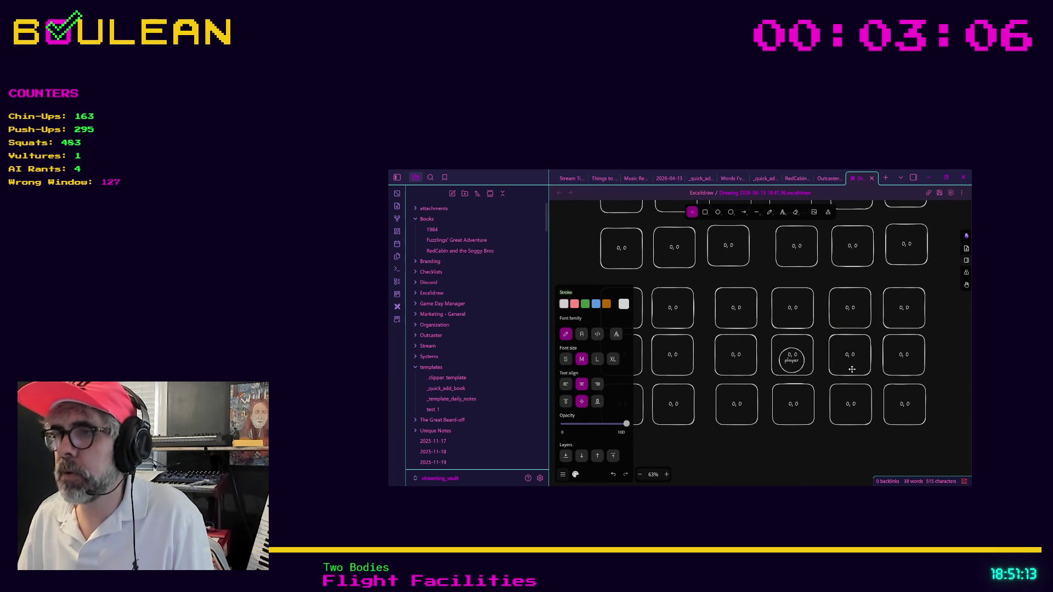
pyautogui.press('BackSpace')
pyautogui.write('2')
pyautogui.press('BackSpace')
pyautogui.write('1')
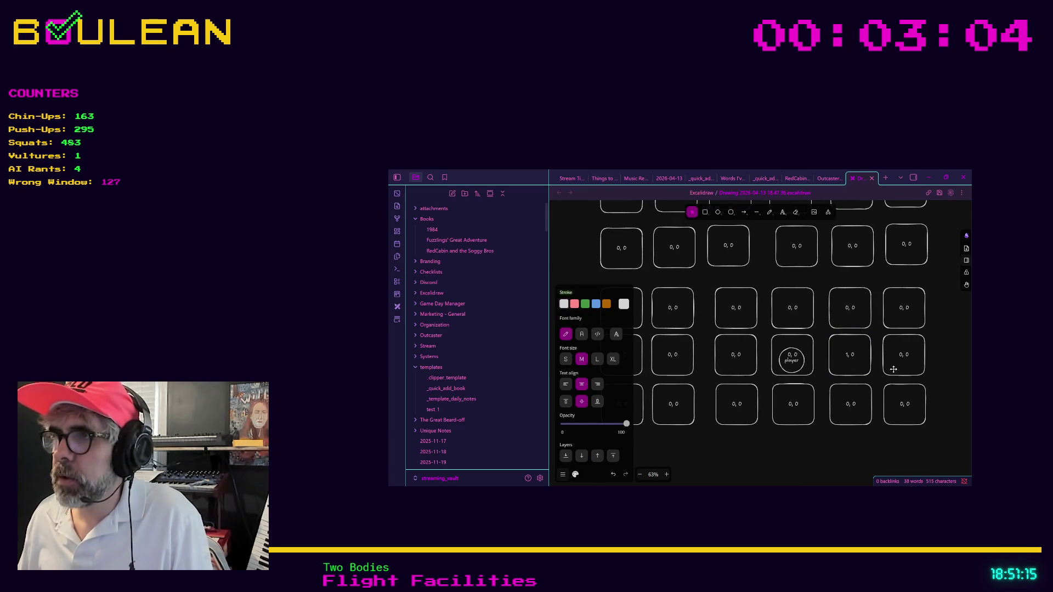
pyautogui.doubleClick(893, 369)
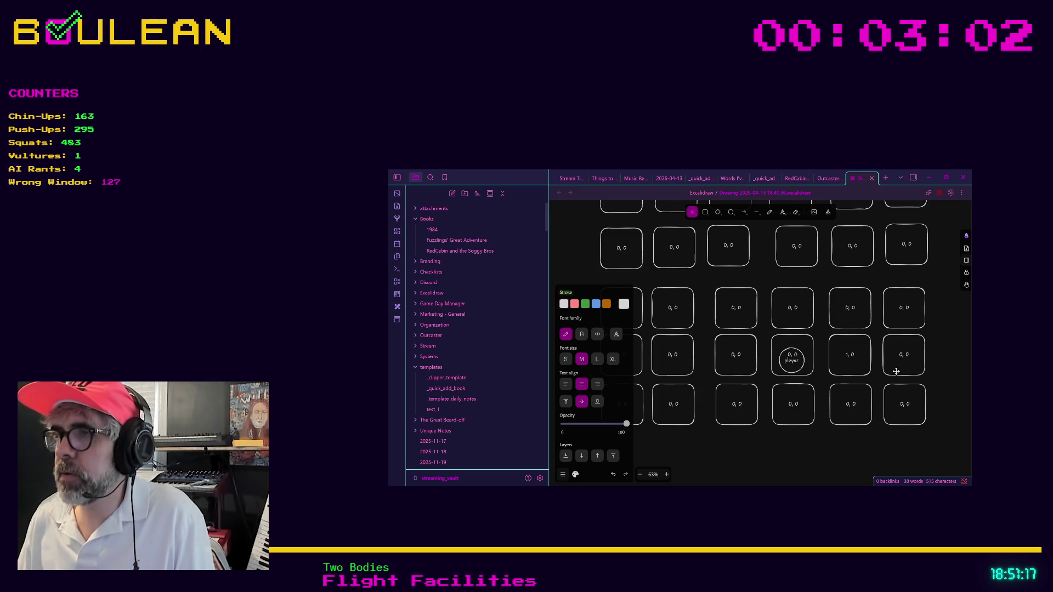
pyautogui.press('BackSpace')
pyautogui.write('2')
pyautogui.click(921, 382)
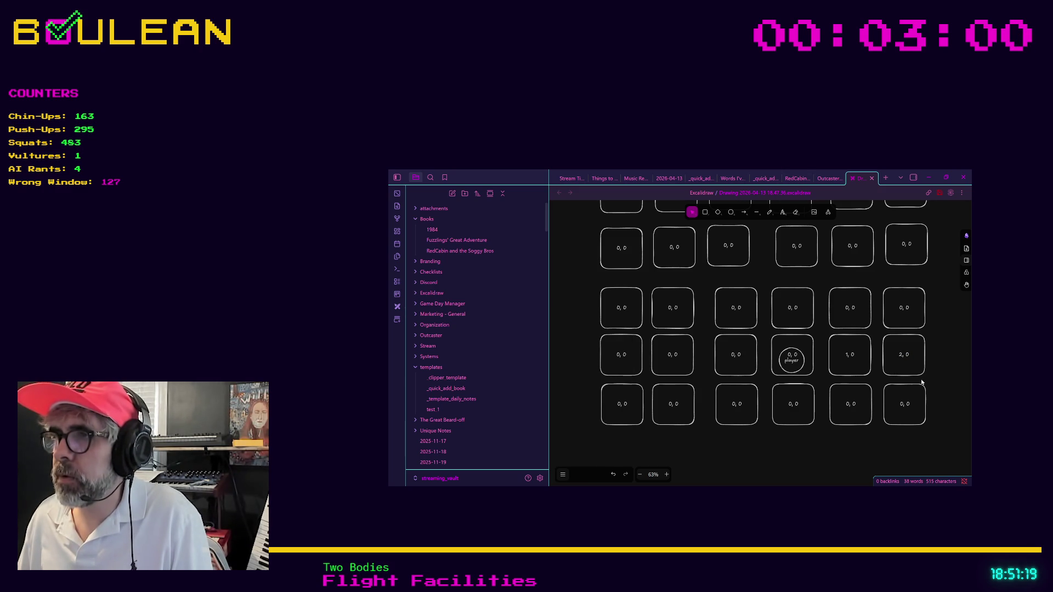
# Relabel the lower-row tiles, entering 1 and 2, 1, then edit the tile below the player.
pyautogui.doubleClick(849, 404)
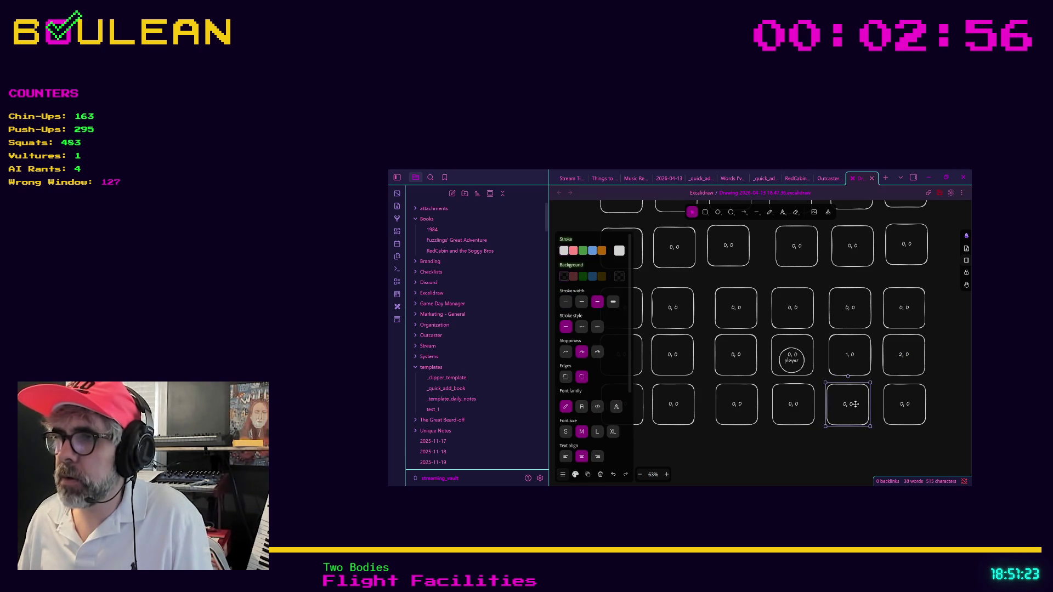
pyautogui.click(857, 404)
pyautogui.doubleClick(853, 404)
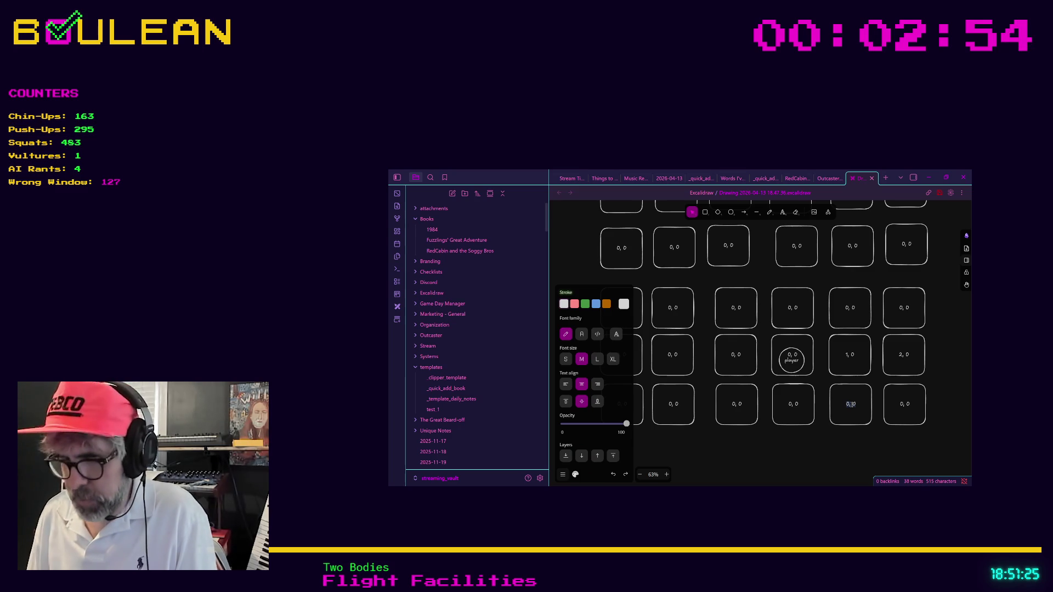
pyautogui.hotkey('ctrl', 'a')
pyautogui.press('BackSpace')
pyautogui.write('1')
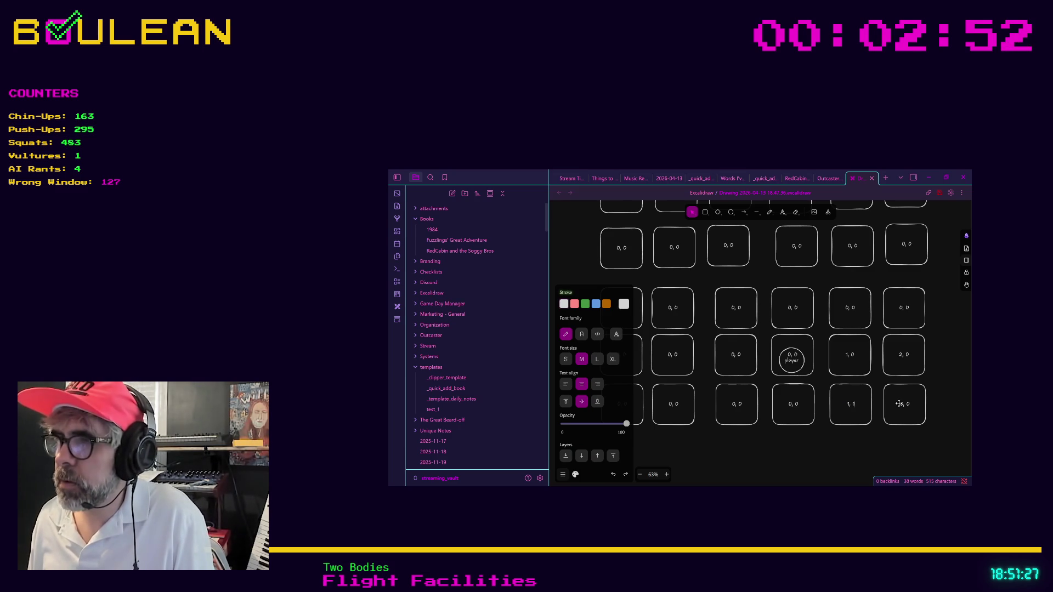
pyautogui.doubleClick(899, 404)
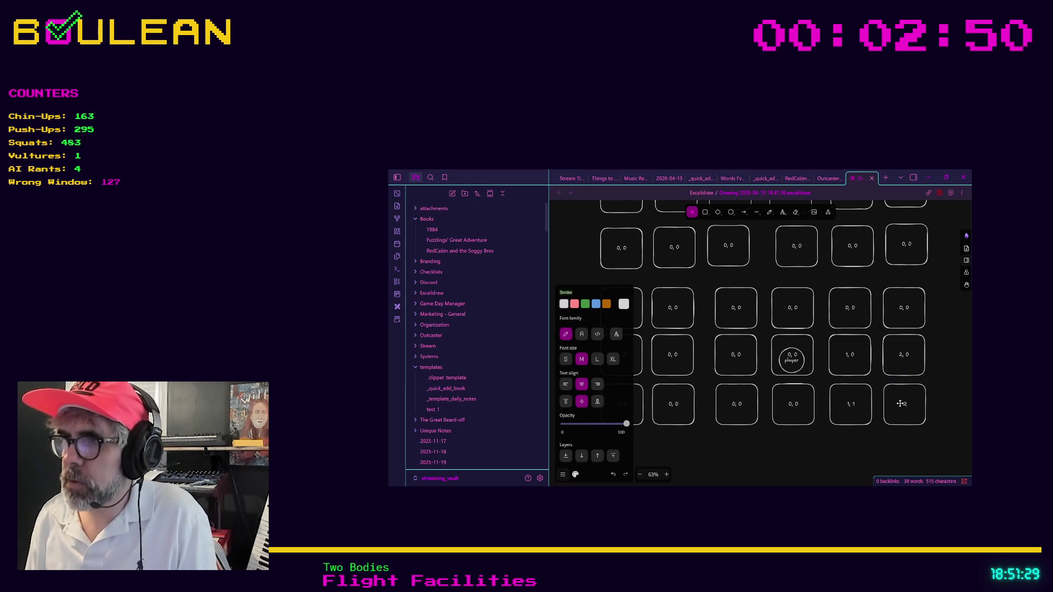
pyautogui.write('2, 1')
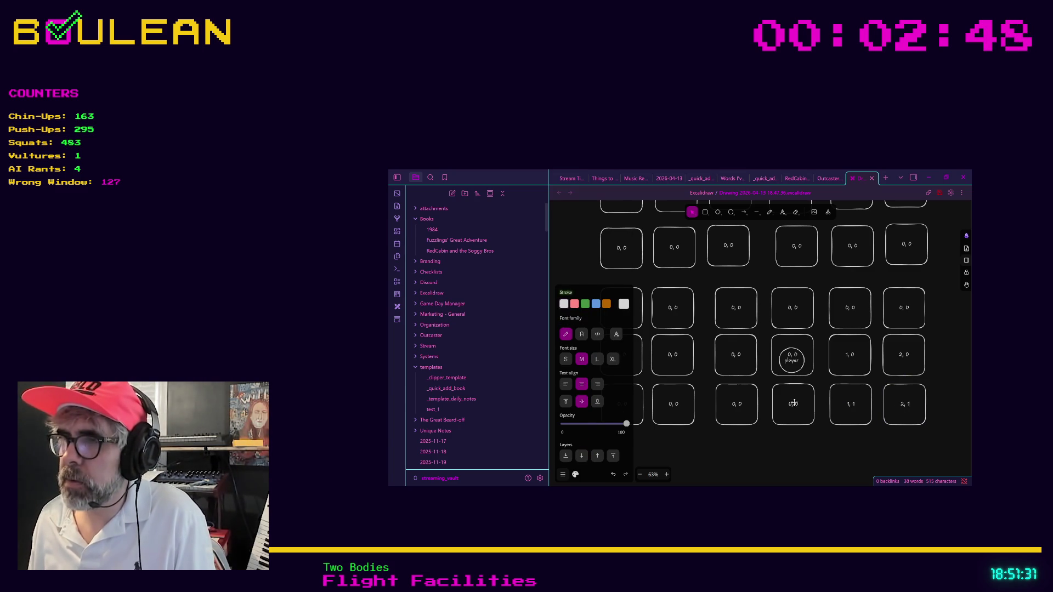
pyautogui.doubleClick(792, 405)
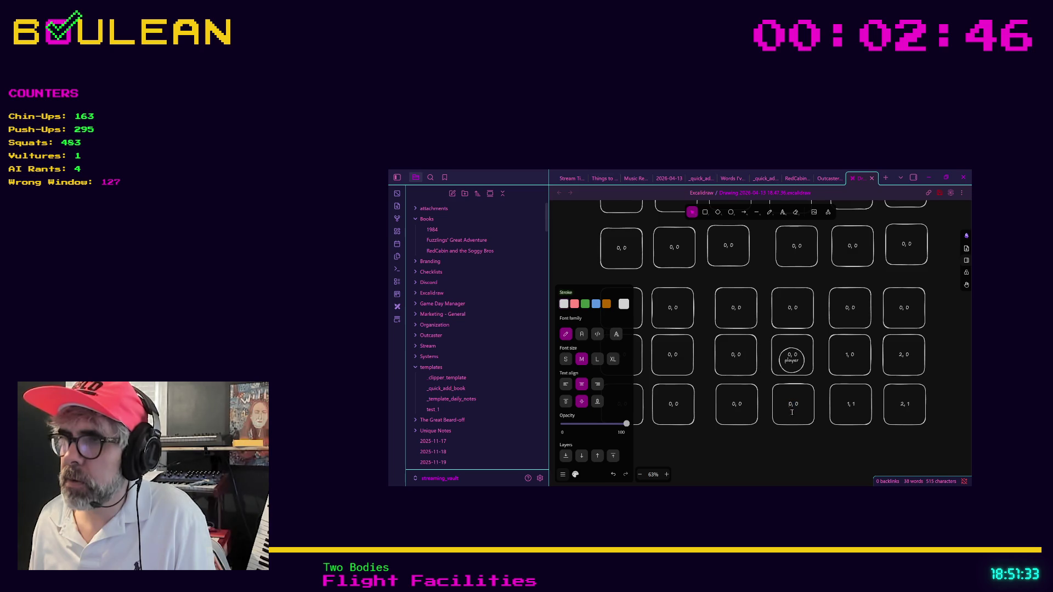
# Relabel the tile above the player -1, 0 and start editing the top tile's label.
pyautogui.doubleClick(790, 307)
pyautogui.click(789, 313)
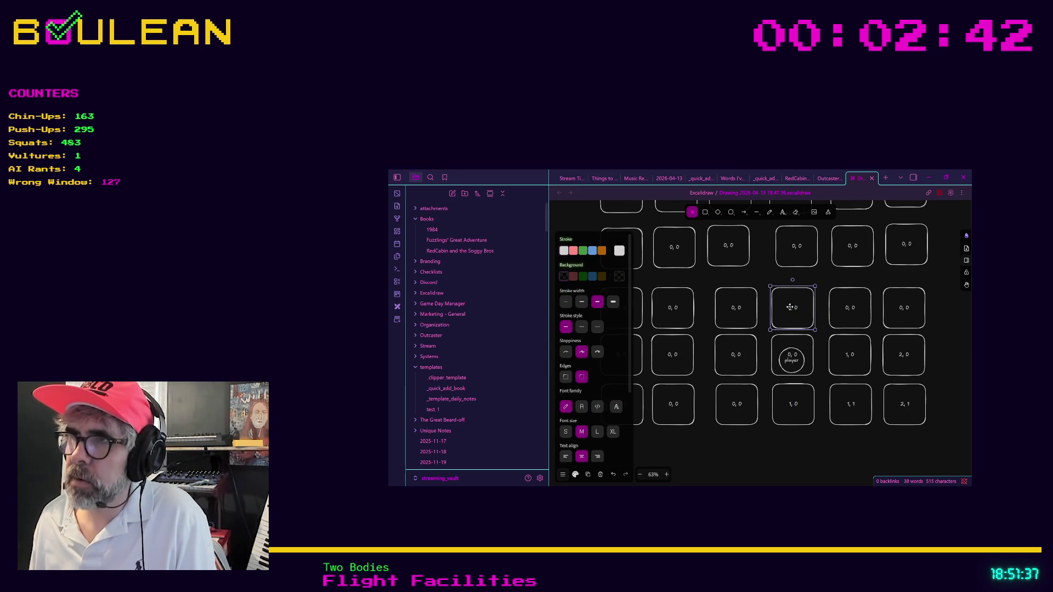
pyautogui.doubleClick(790, 307)
pyautogui.click(790, 308)
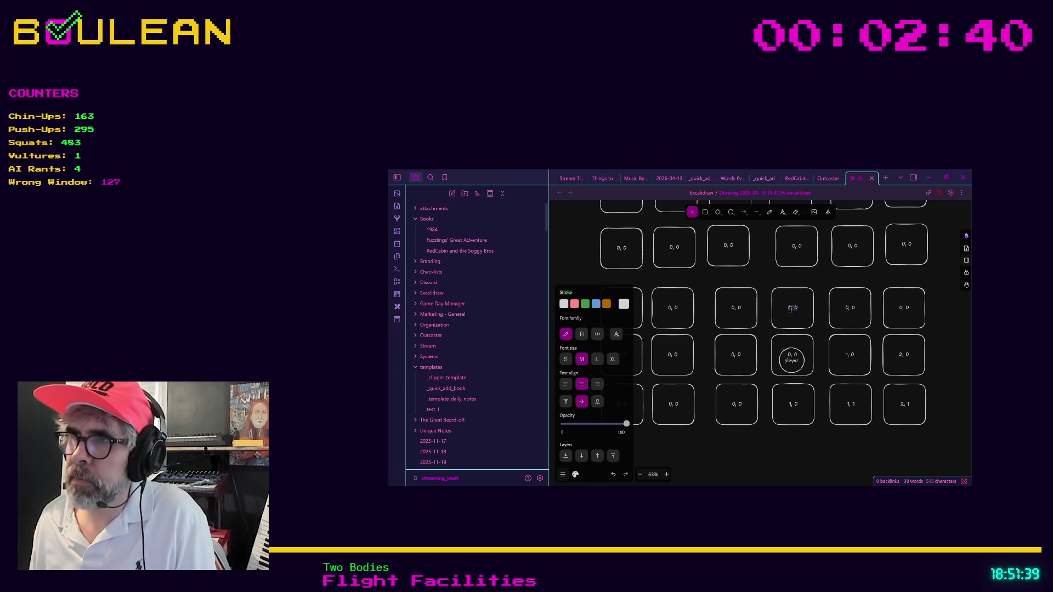
pyautogui.write('-1')
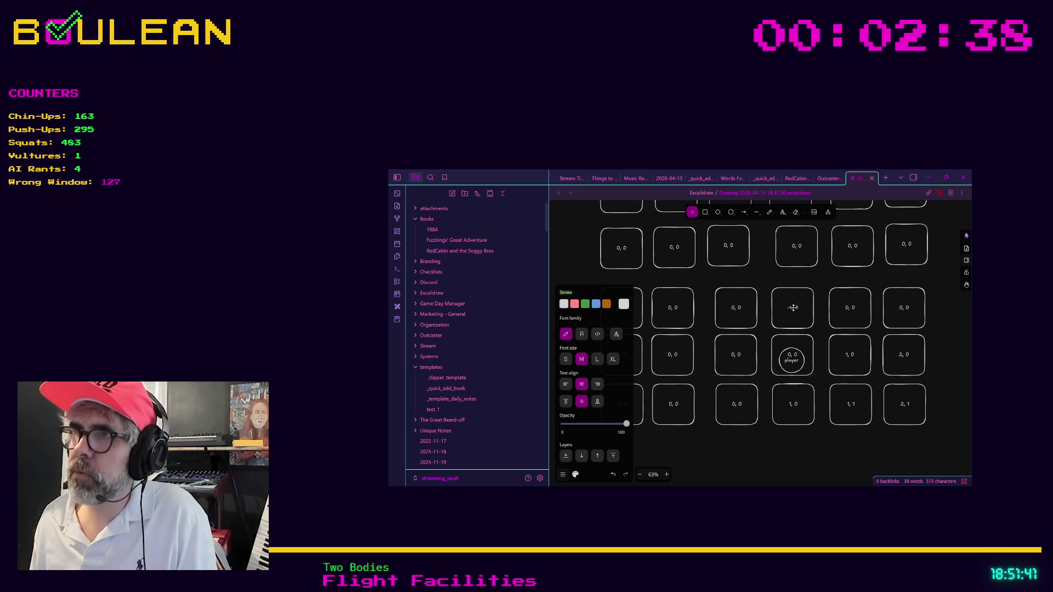
pyautogui.click(797, 247)
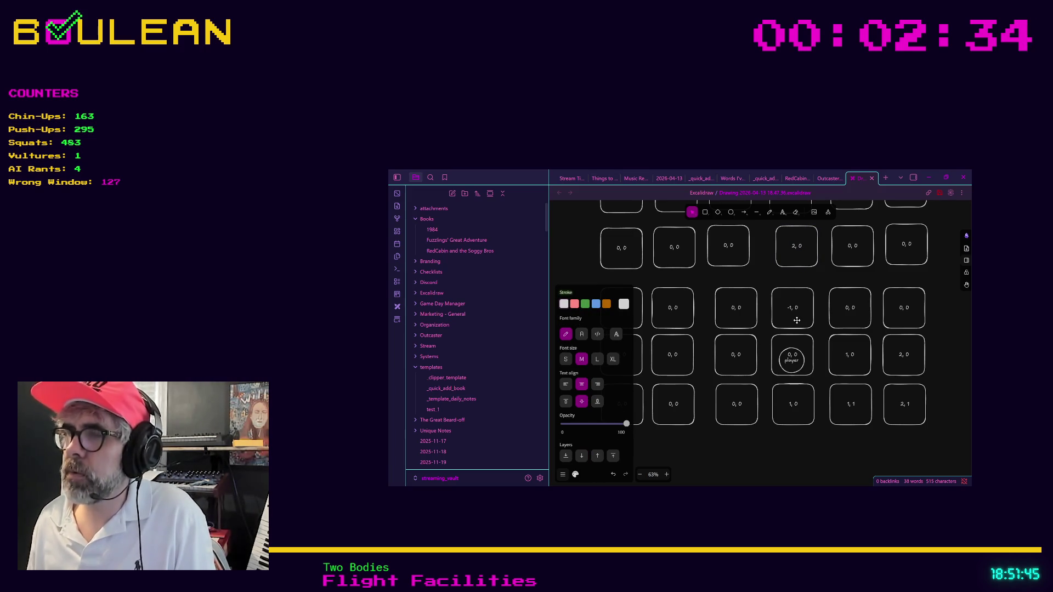
# Finish the top tile's -2, 0 label and nudge the player circle slightly upward.
pyautogui.write('-')
pyautogui.click(775, 413)
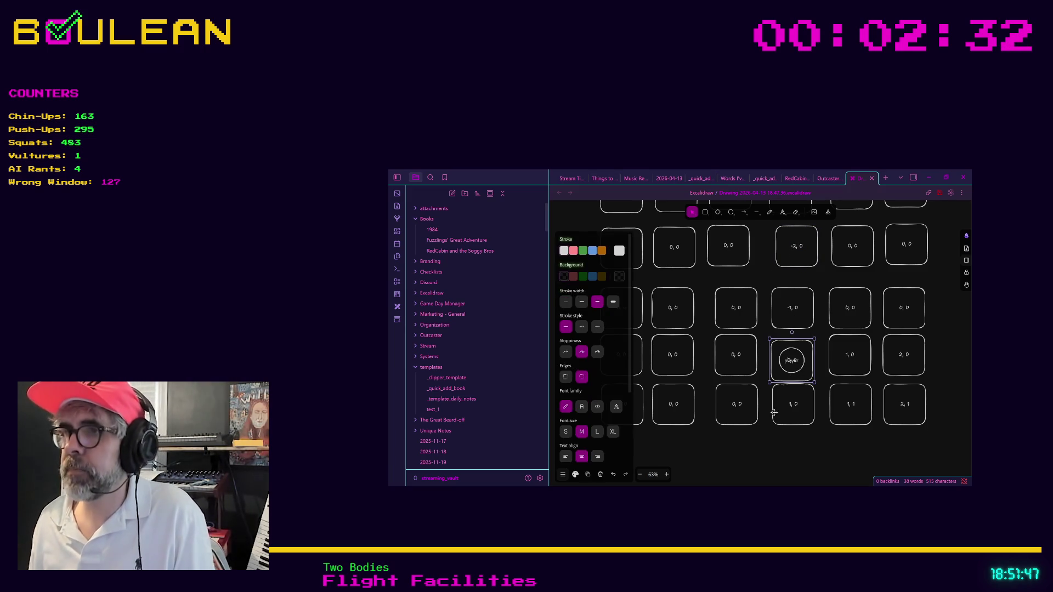
pyautogui.click(793, 392)
pyautogui.moveTo(801, 359); pyautogui.dragTo(796, 348)
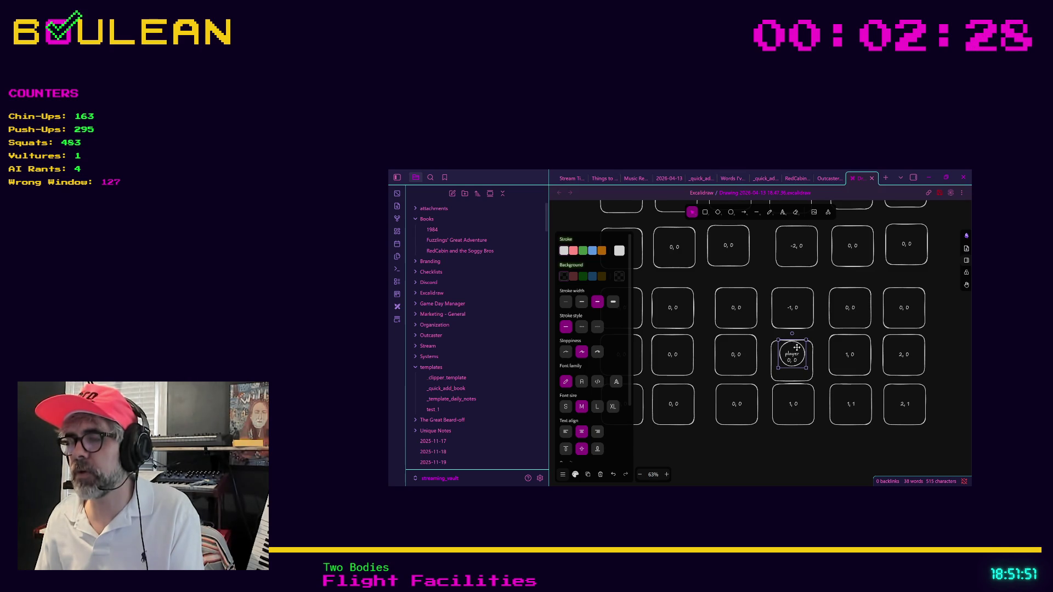
pyautogui.click(778, 463)
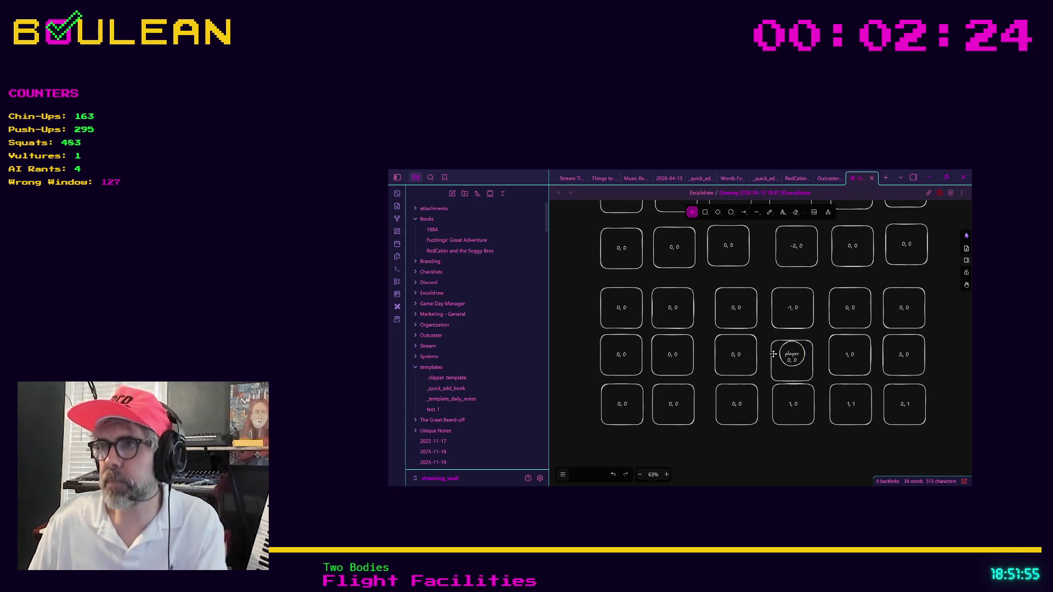
pyautogui.click(723, 366)
pyautogui.click(731, 362)
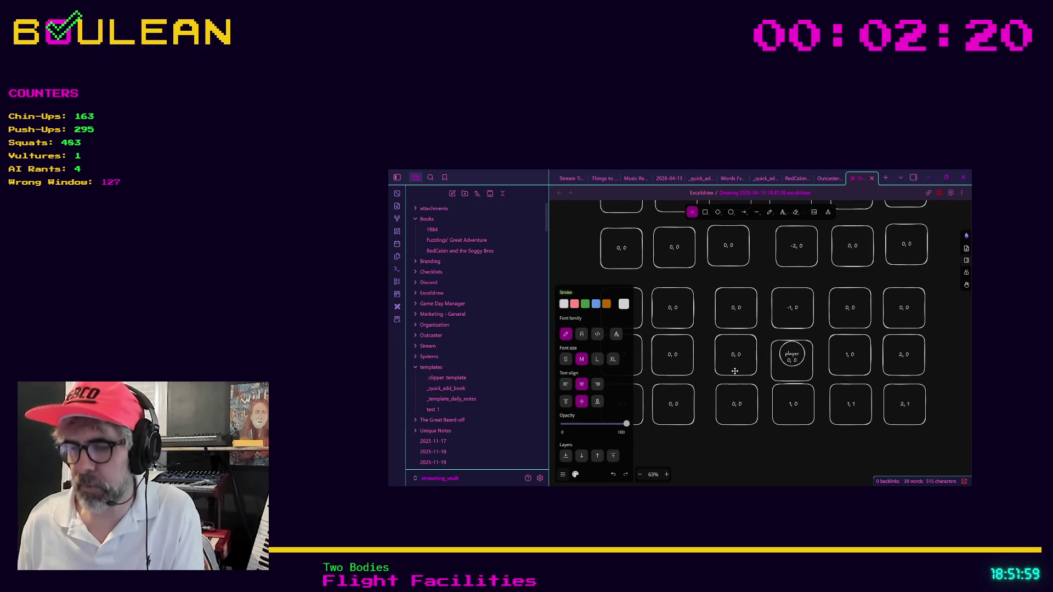
# Label the tile left of the player -1, 0 and the upper-left tile -1, -1.
pyautogui.write('-1, 0')
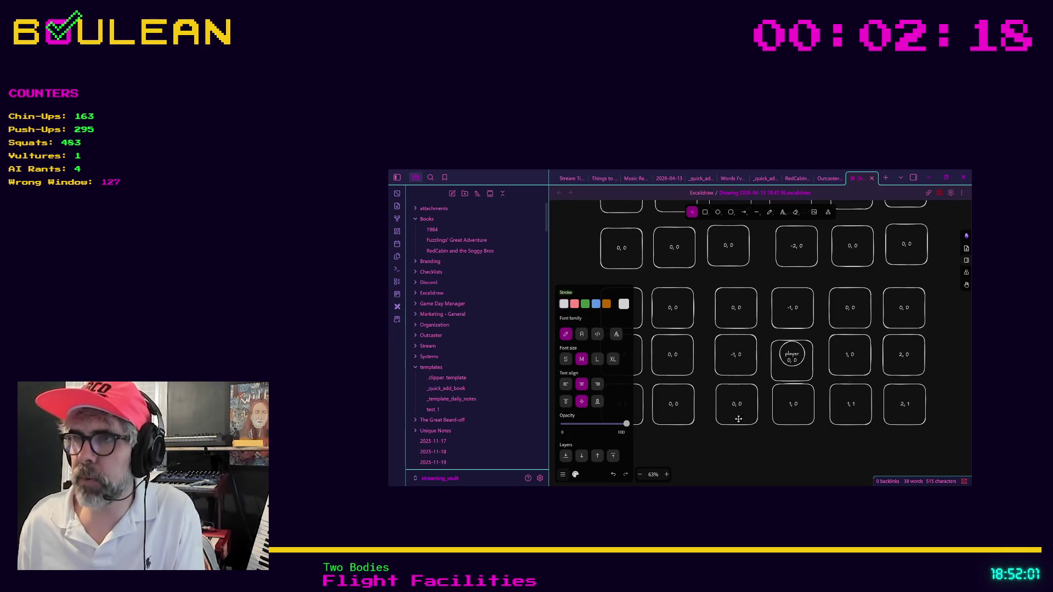
pyautogui.click(744, 442)
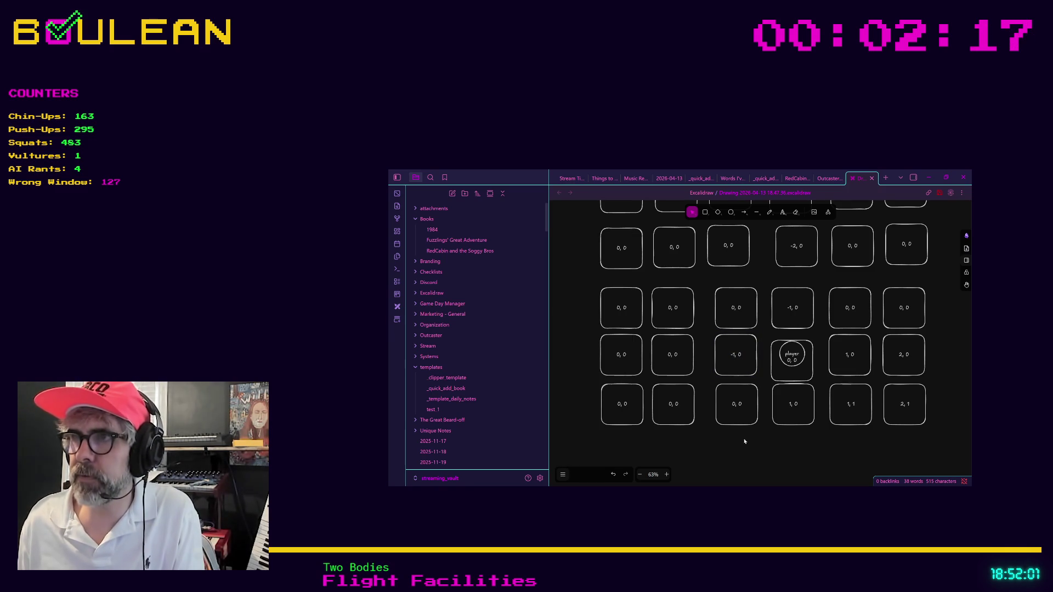
pyautogui.click(736, 308)
pyautogui.doubleClick(735, 308)
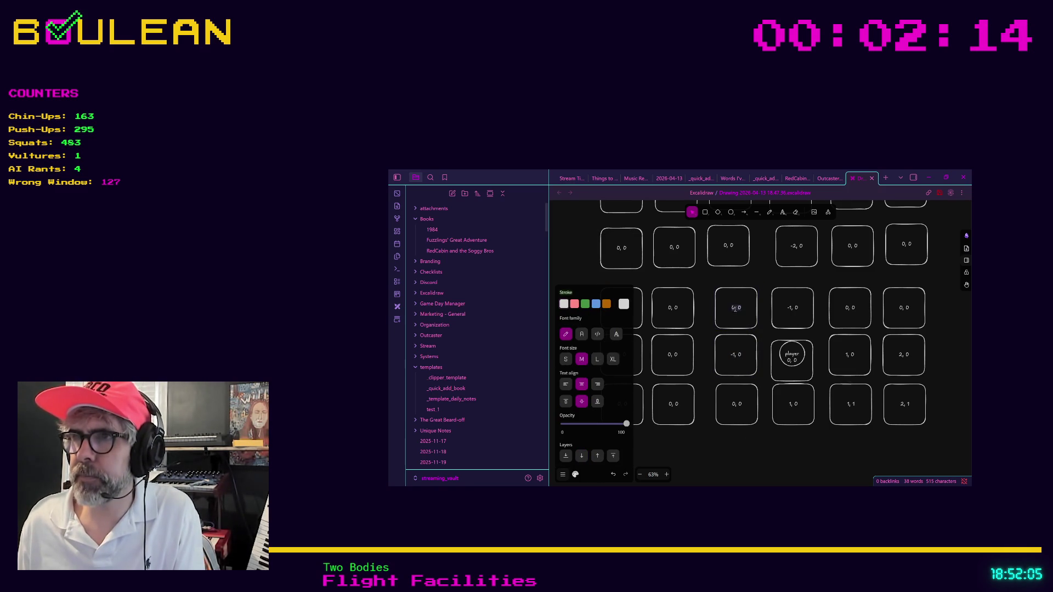
pyautogui.write('-1')
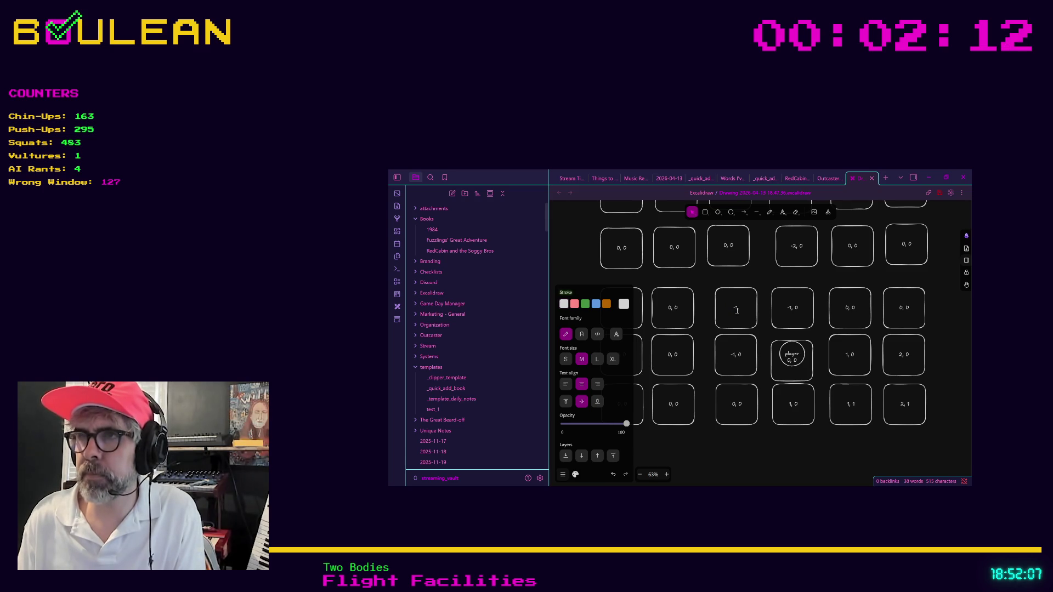
pyautogui.write(', -1')
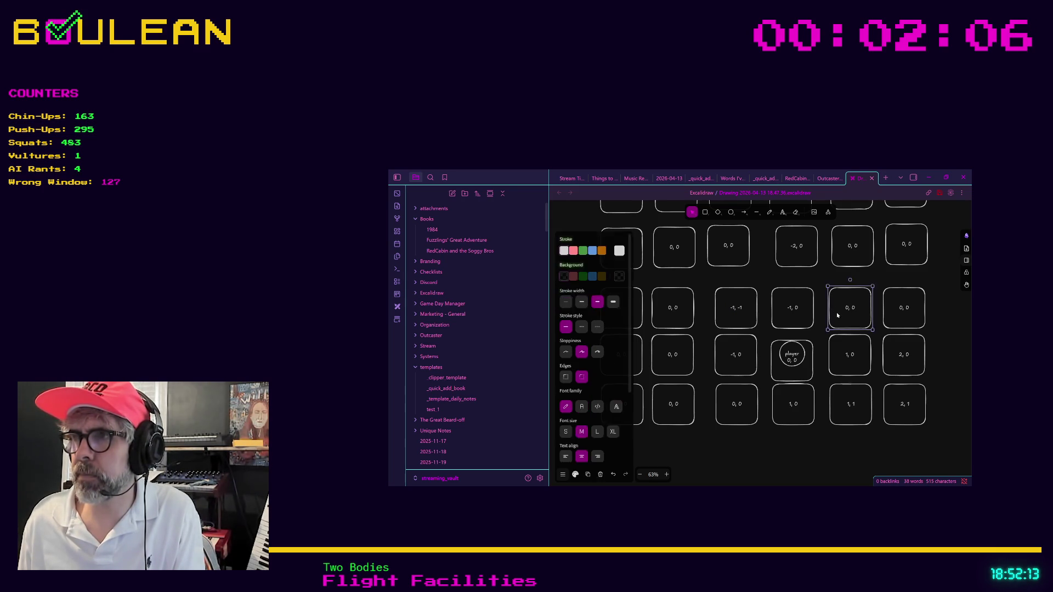
# Relabel the upper-right tile with 1, -1.
pyautogui.doubleClick(838, 312)
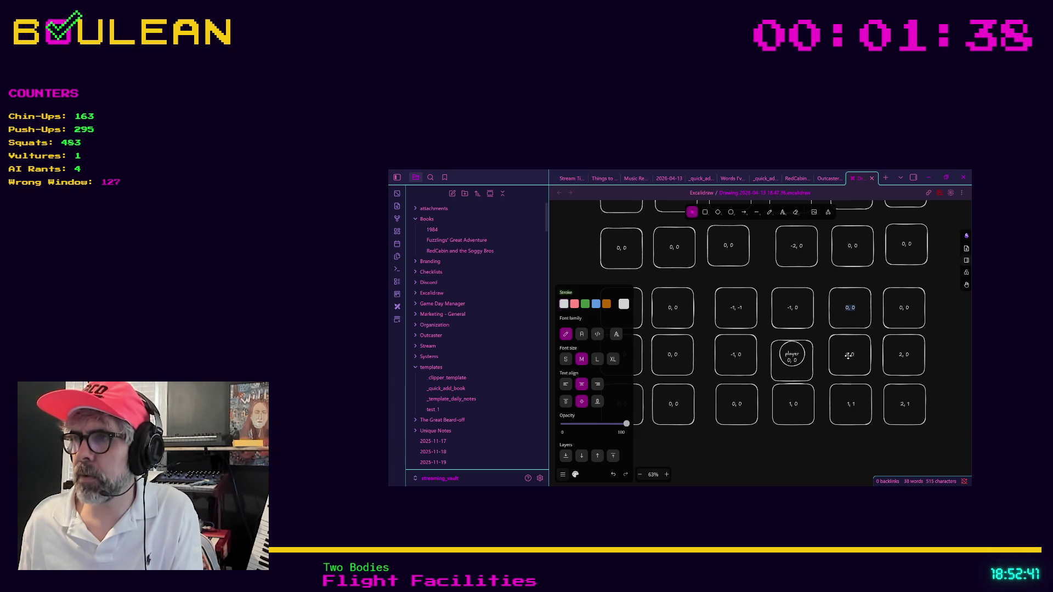
pyautogui.doubleClick(846, 307)
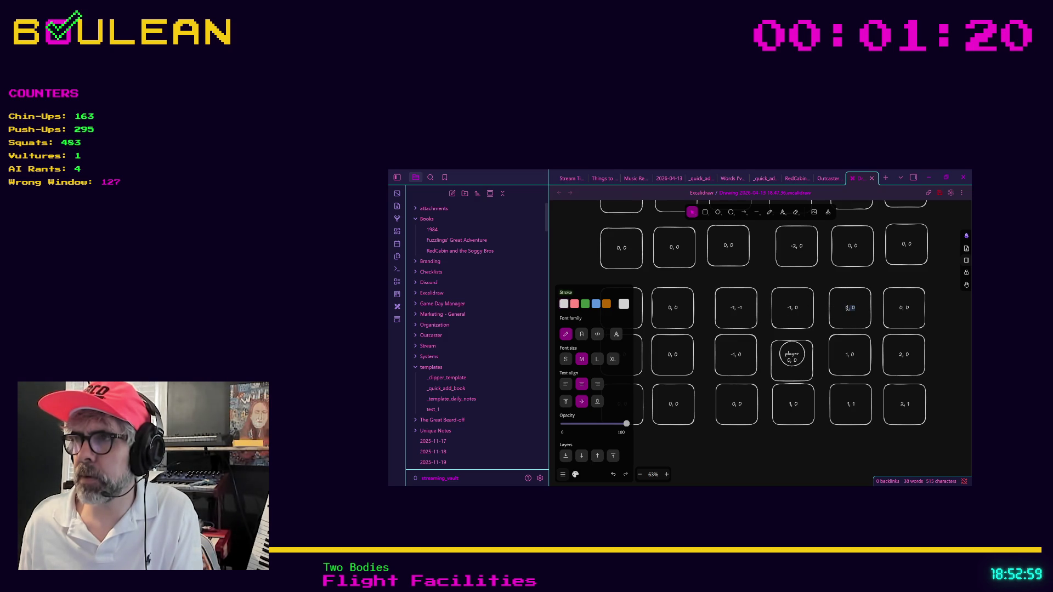
pyautogui.press('Escape')
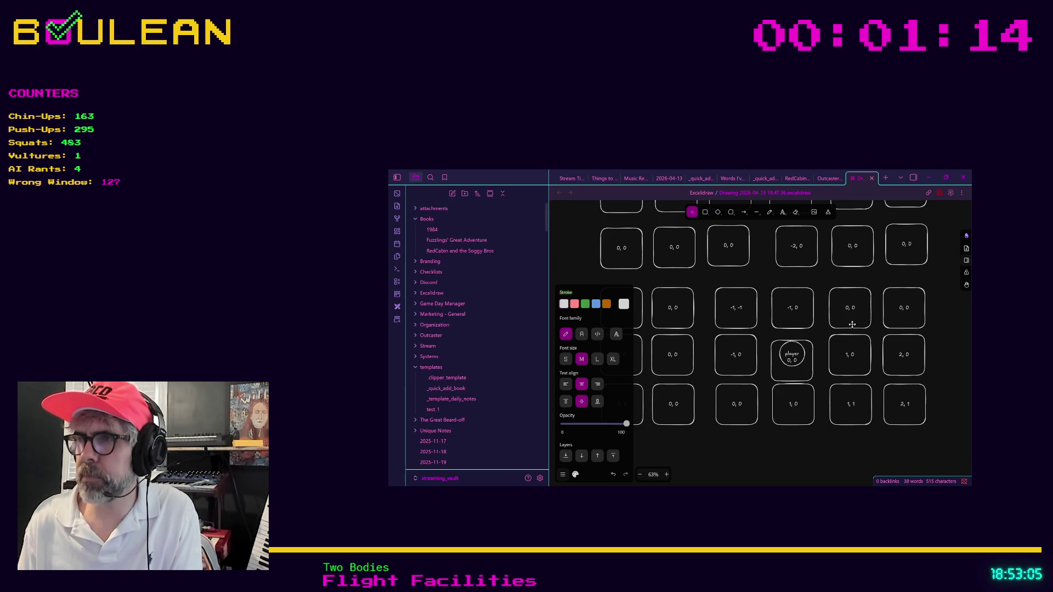
pyautogui.write('1, 0')
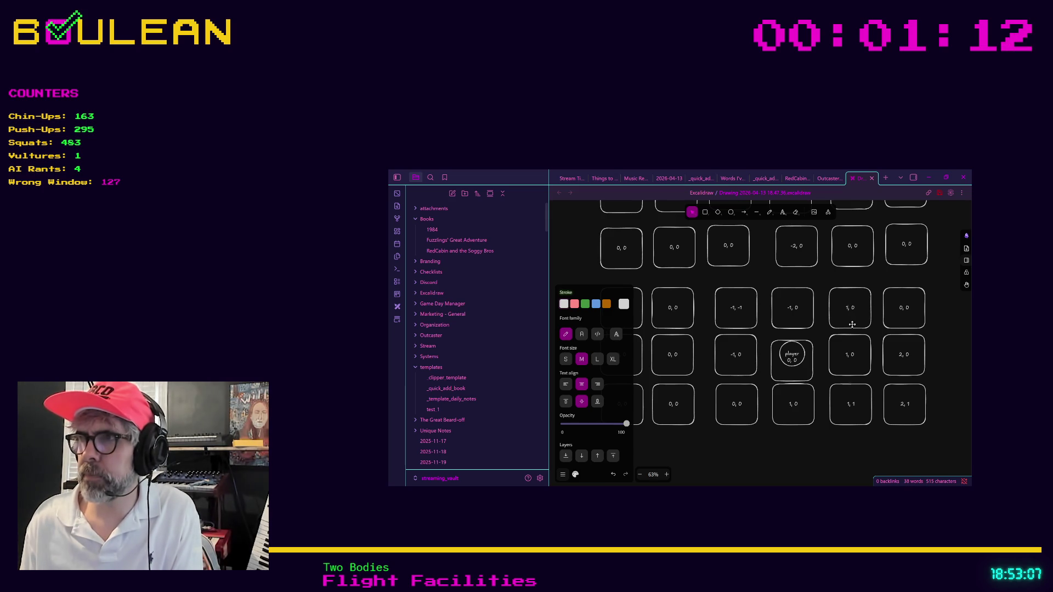
pyautogui.press('BackSpace')
pyautogui.write('-1')
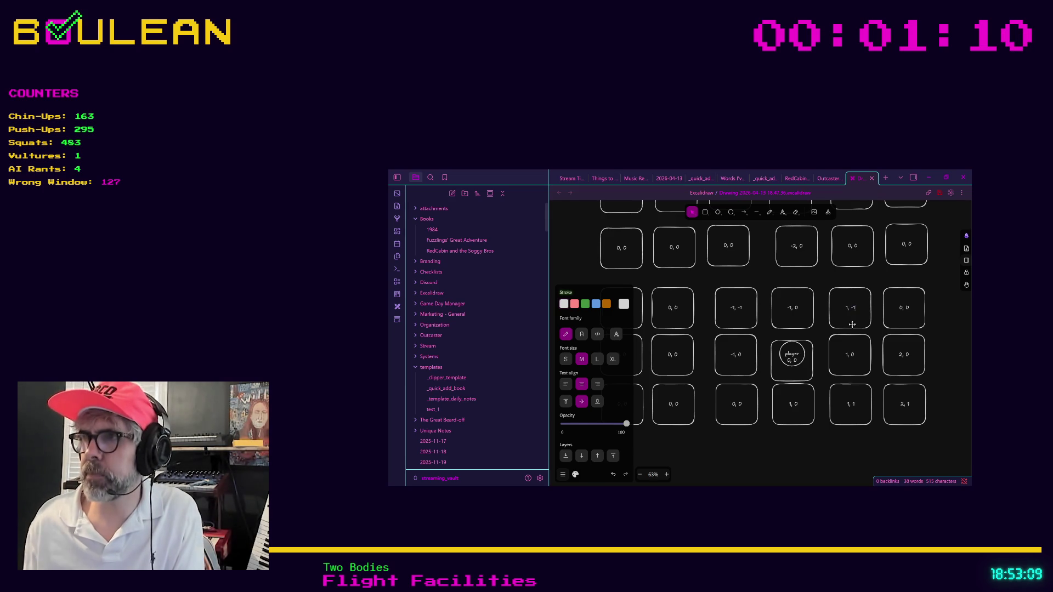
# Pan to frame the grid and relabel the bottom-right tile 1, 2.
pyautogui.click(830, 438)
pyautogui.moveTo(822, 436); pyautogui.dragTo(784, 418)
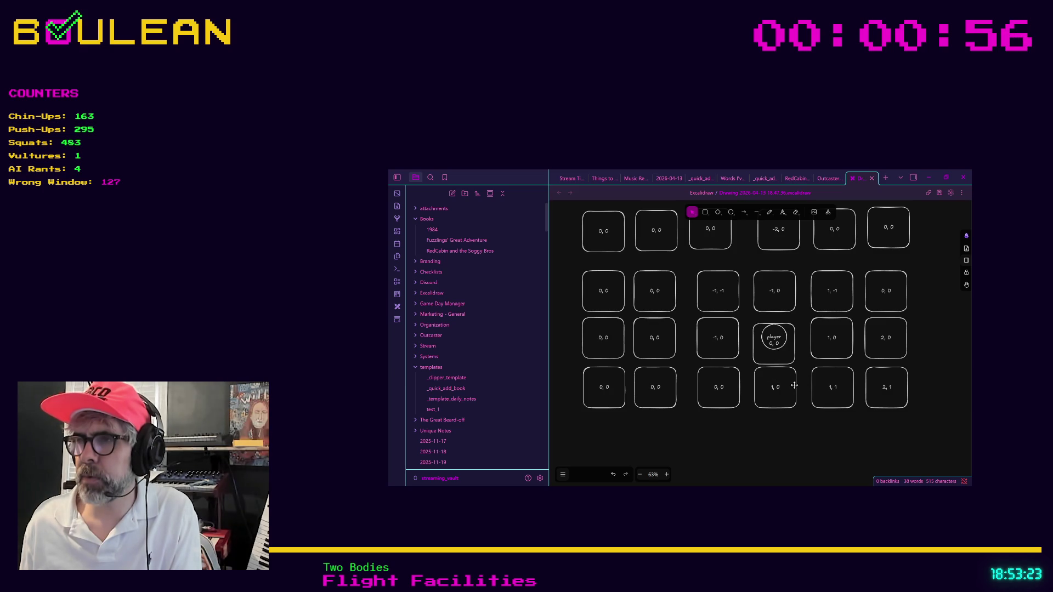
pyautogui.doubleClick(880, 387)
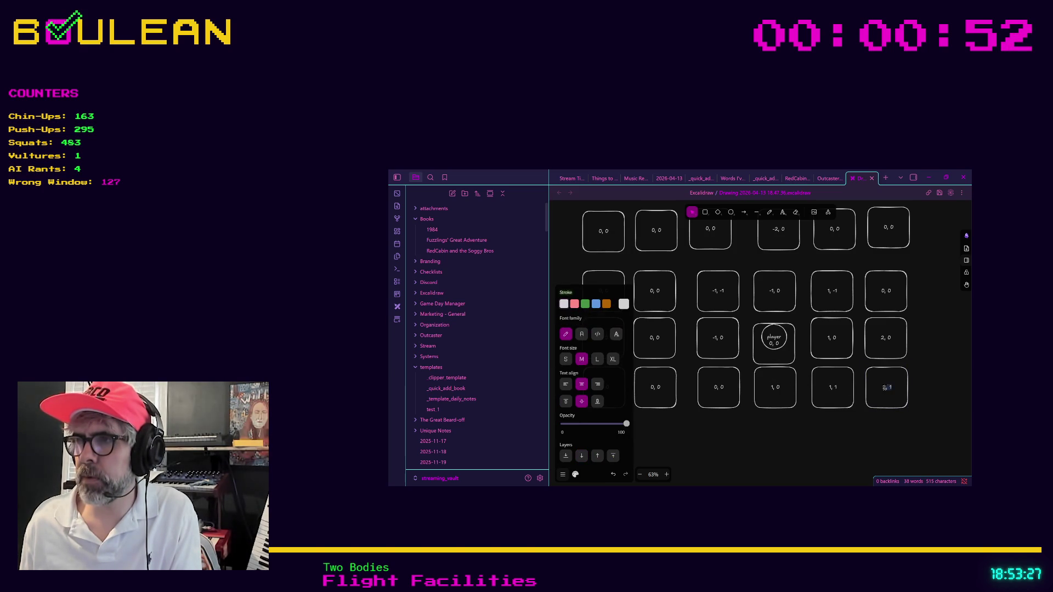
pyautogui.write('1, ')
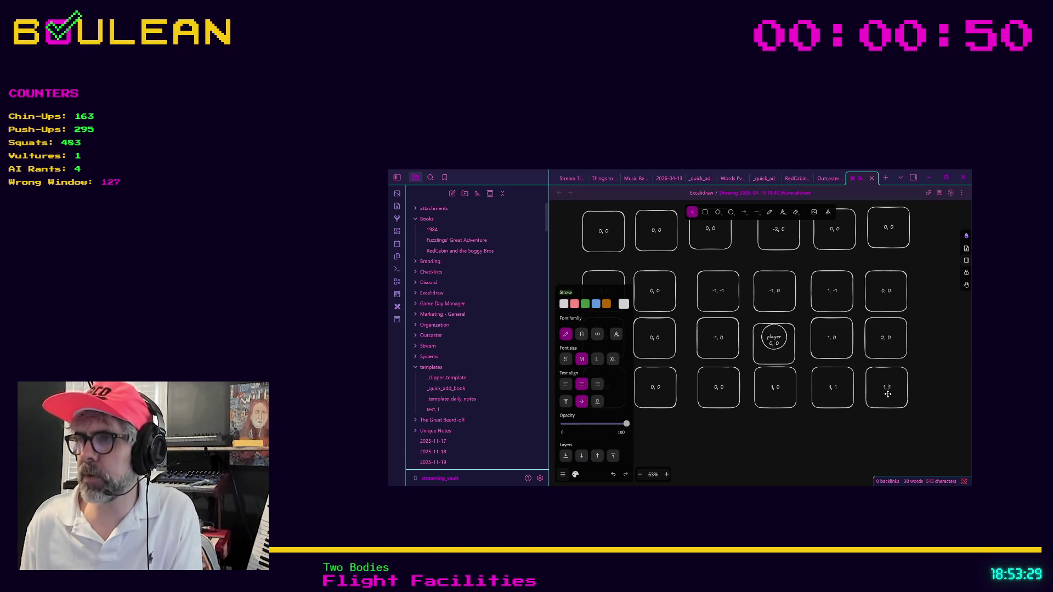
pyautogui.write('2')
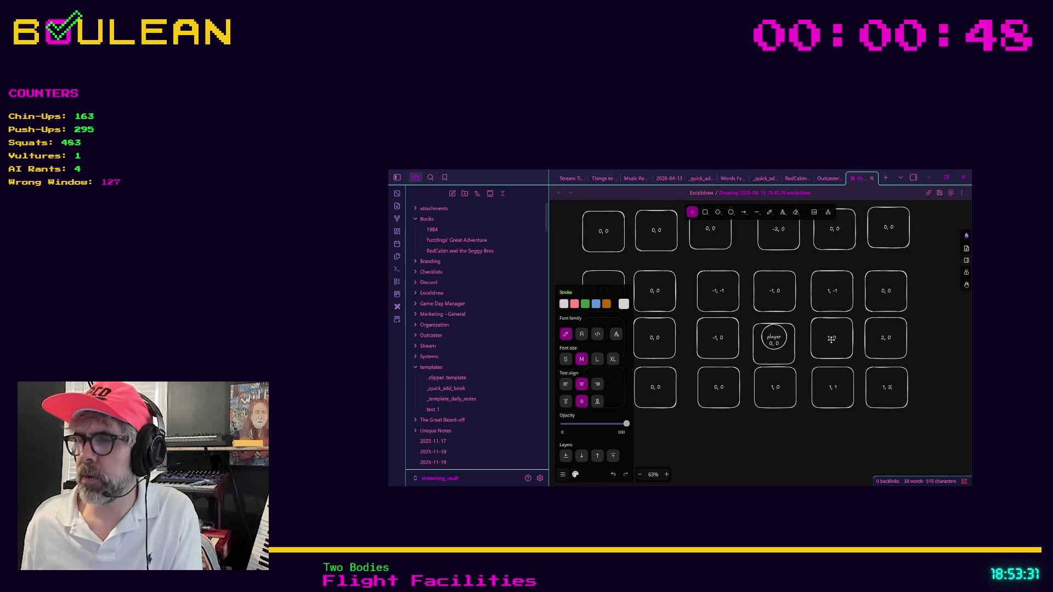
pyautogui.click(832, 338)
# Relabel the two tiles right of the player 0, 1 and 0, 2.
pyautogui.doubleClick(833, 339)
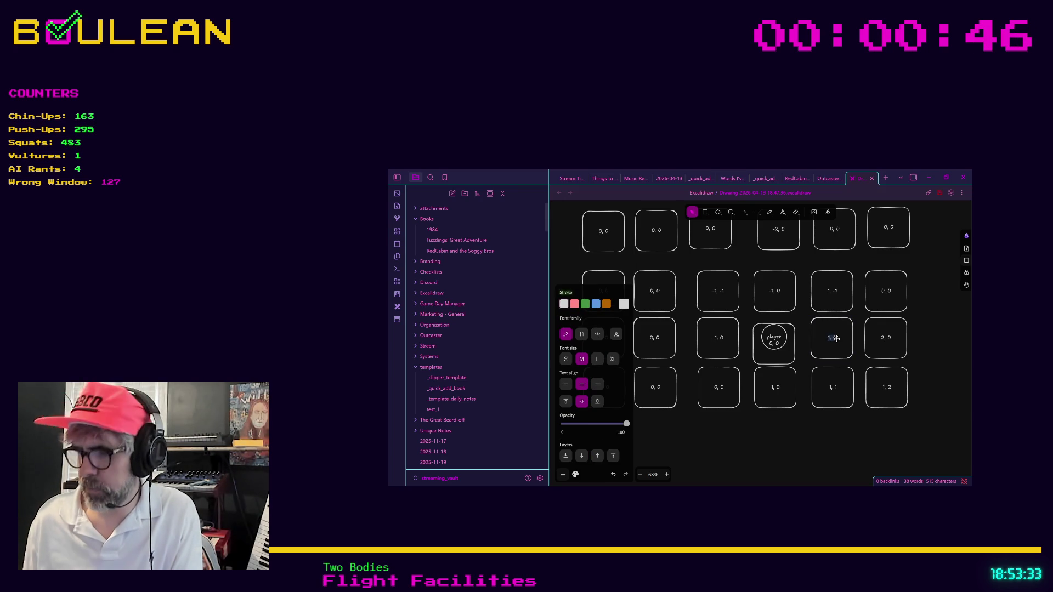
pyautogui.write('0, ')
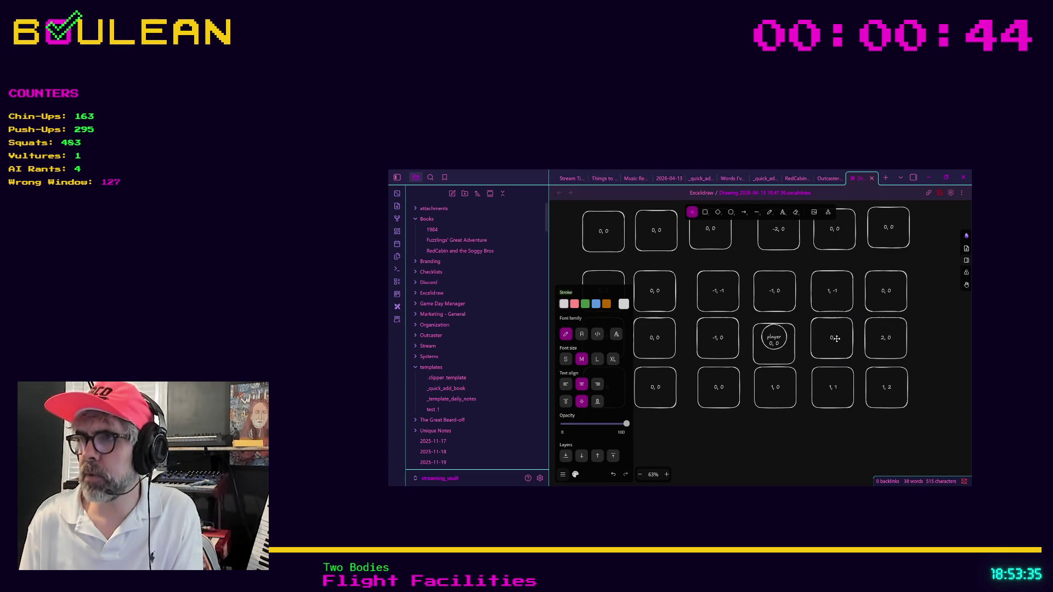
pyautogui.write('1')
pyautogui.doubleClick(885, 338)
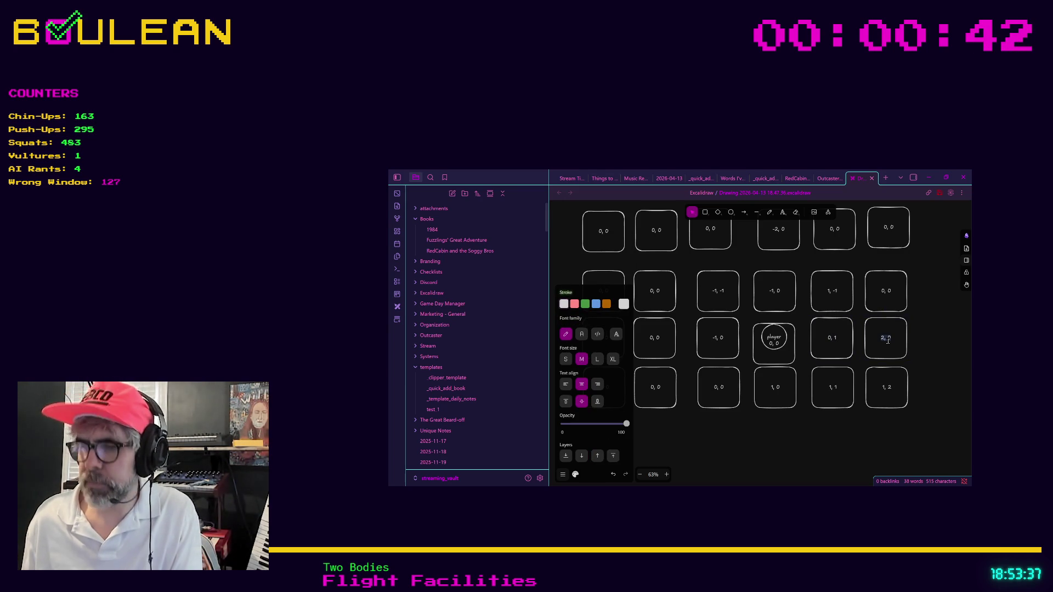
pyautogui.write('0, ')
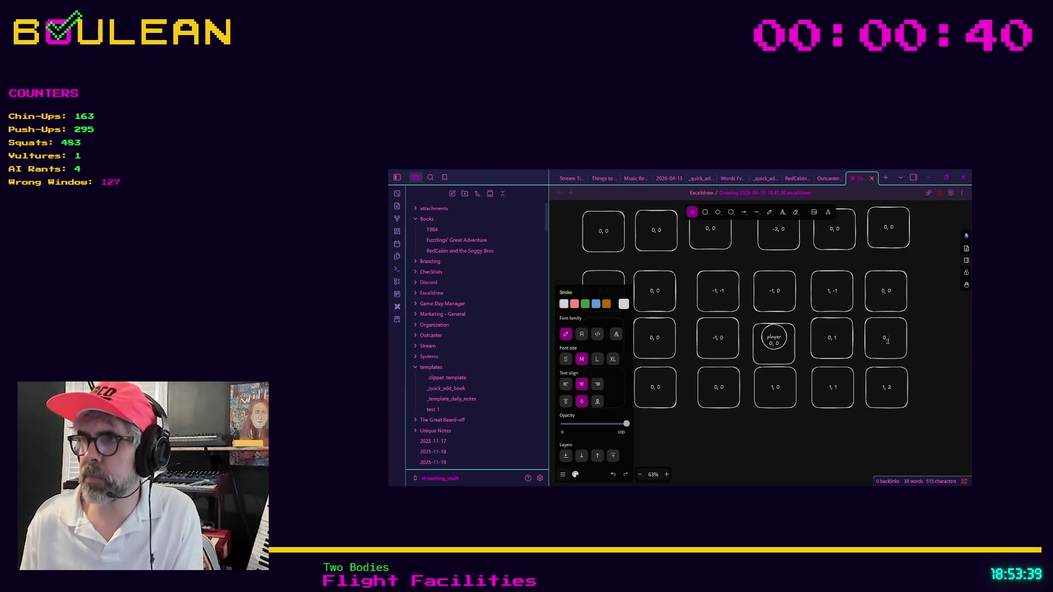
pyautogui.write('2')
pyautogui.click(807, 437)
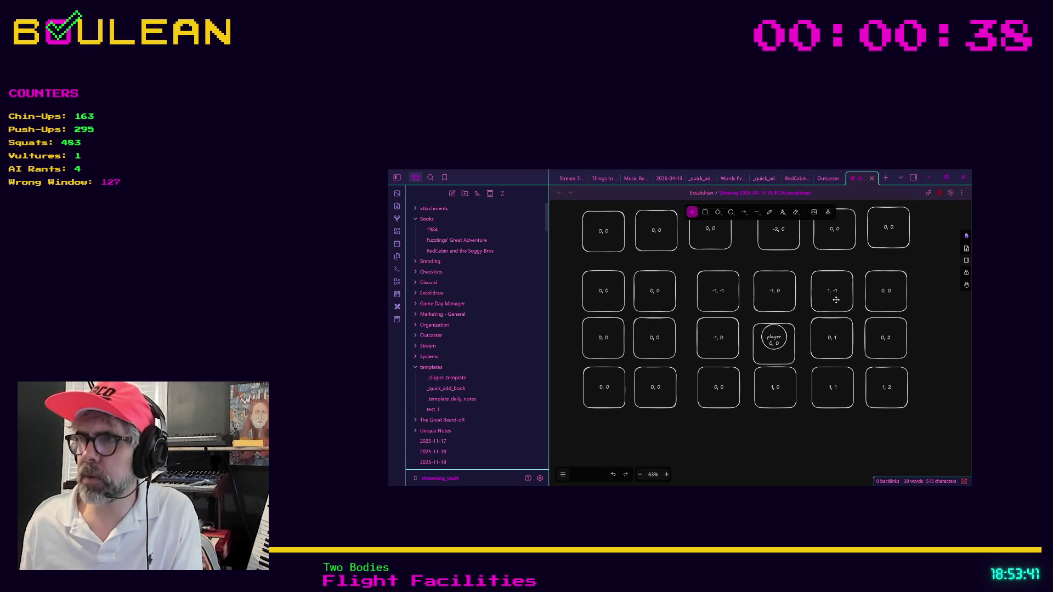
# Label the upper-row tiles -1, 1, -1, 2 and -1, -2.
pyautogui.doubleClick(835, 300)
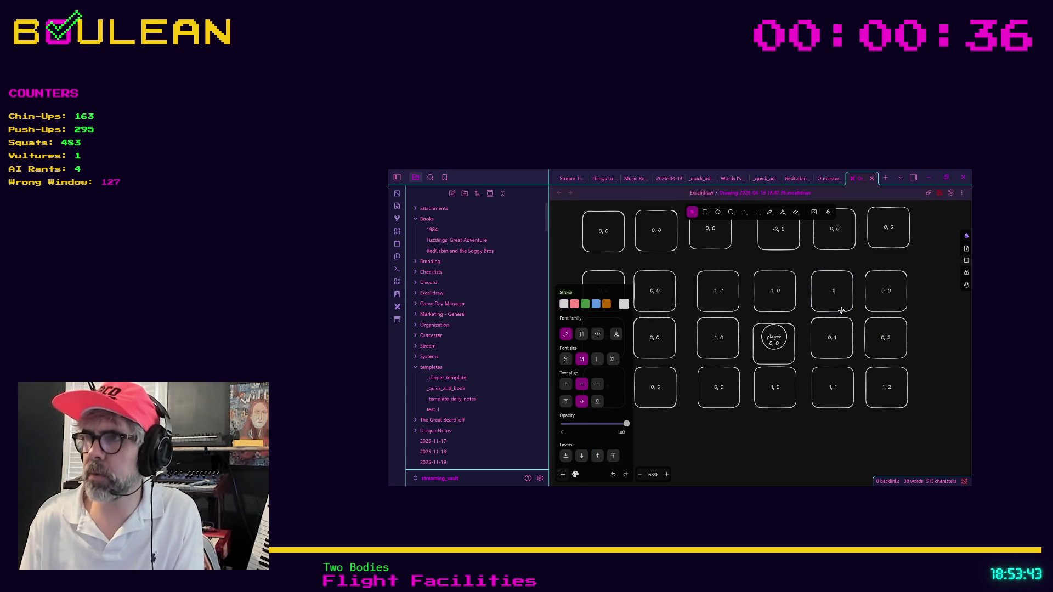
pyautogui.write(', 1')
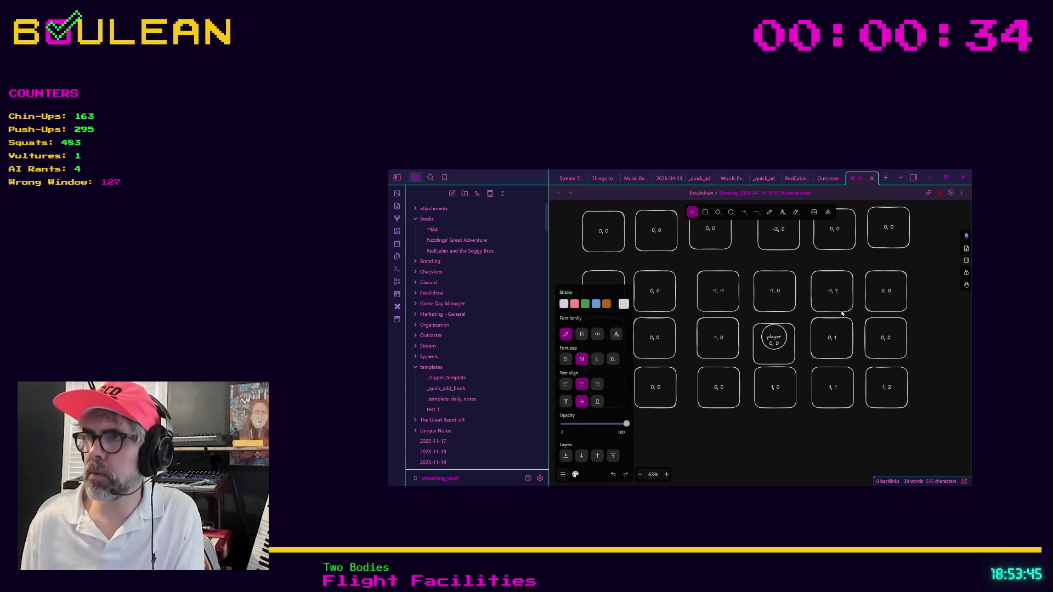
pyautogui.doubleClick(883, 289)
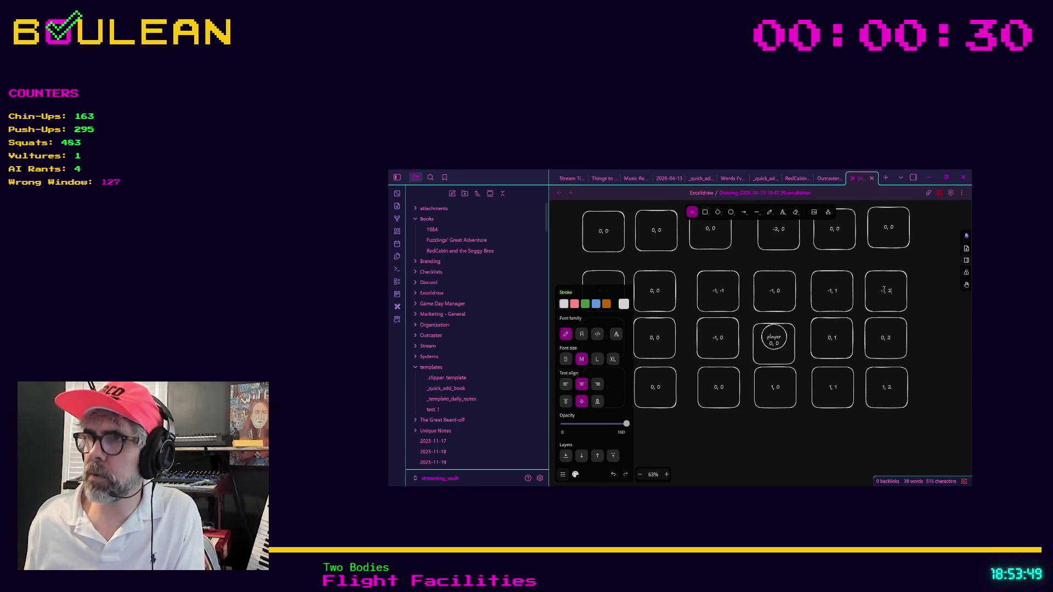
pyautogui.click(707, 286)
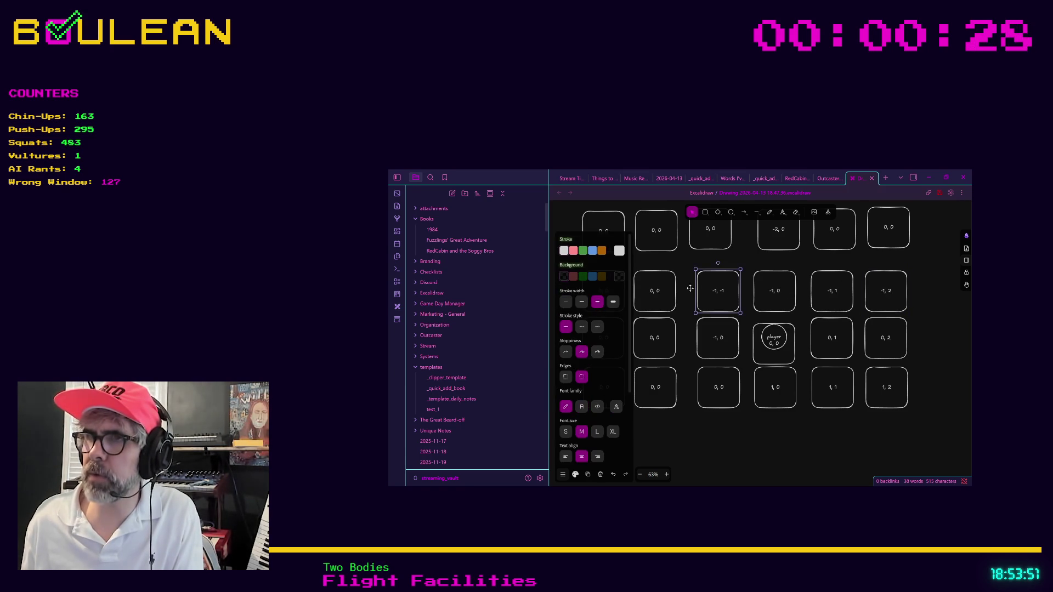
pyautogui.doubleClick(669, 299)
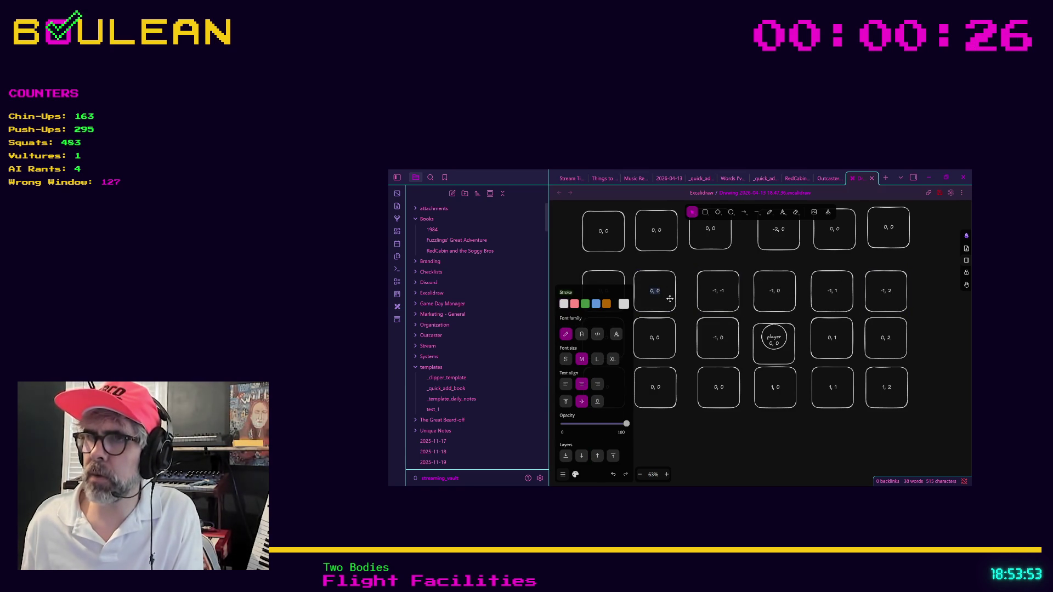
pyautogui.write('-1')
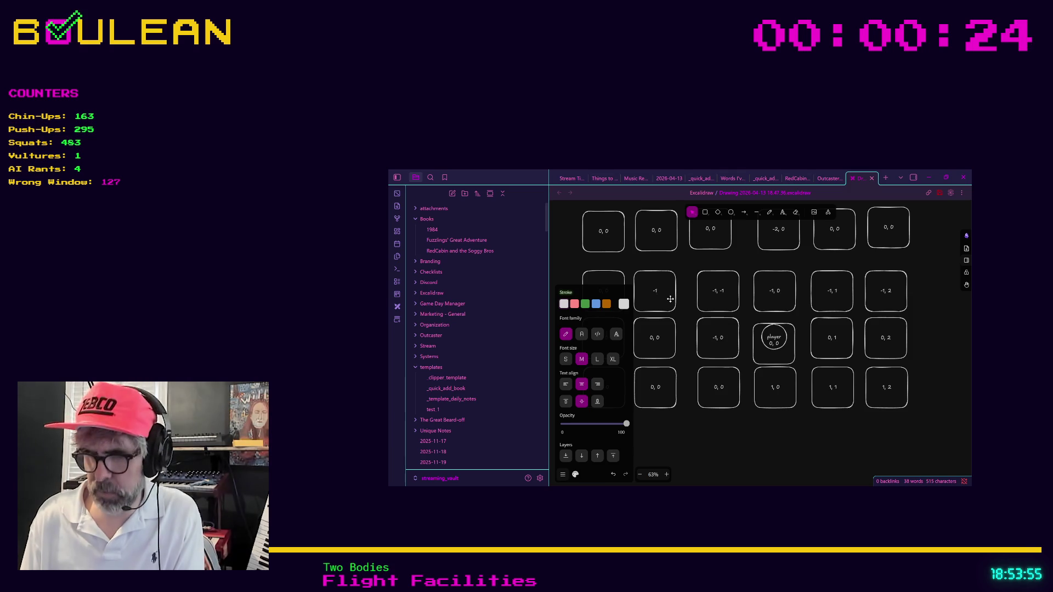
pyautogui.write(', -2')
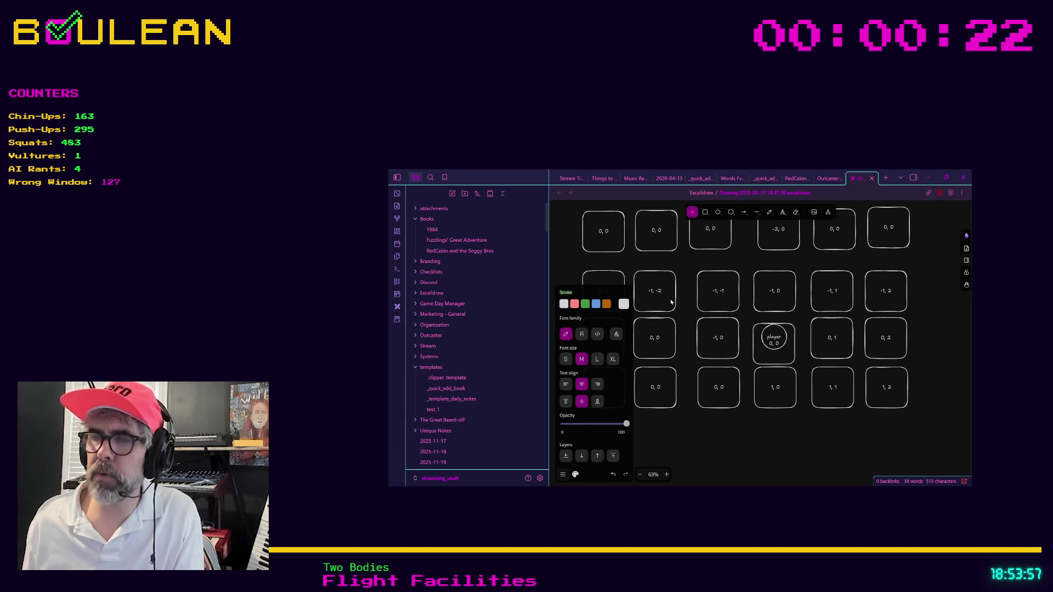
pyautogui.click(655, 337)
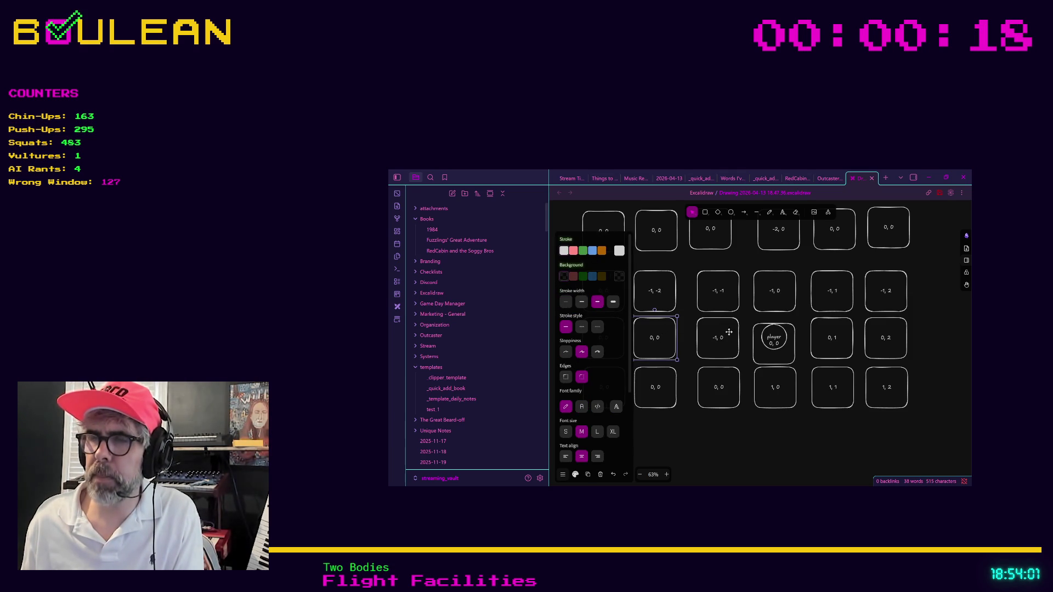
# Label the middle-row tiles 0, -2 and 0, -1, and the bottom-row tile 1, -1.
pyautogui.doubleClick(660, 338)
pyautogui.click(660, 340)
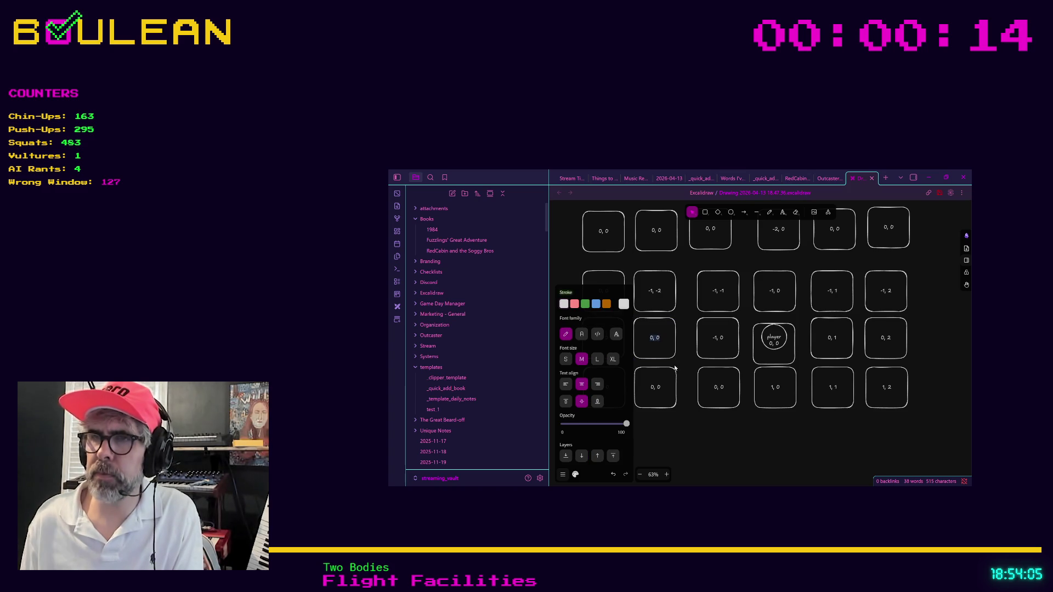
pyautogui.write('-2')
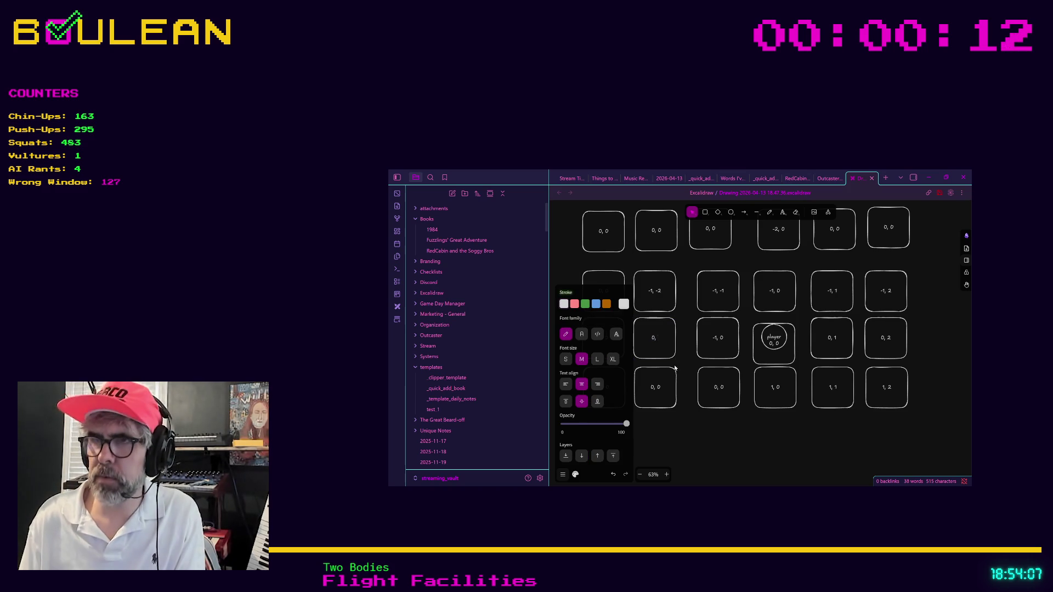
pyautogui.doubleClick(720, 340)
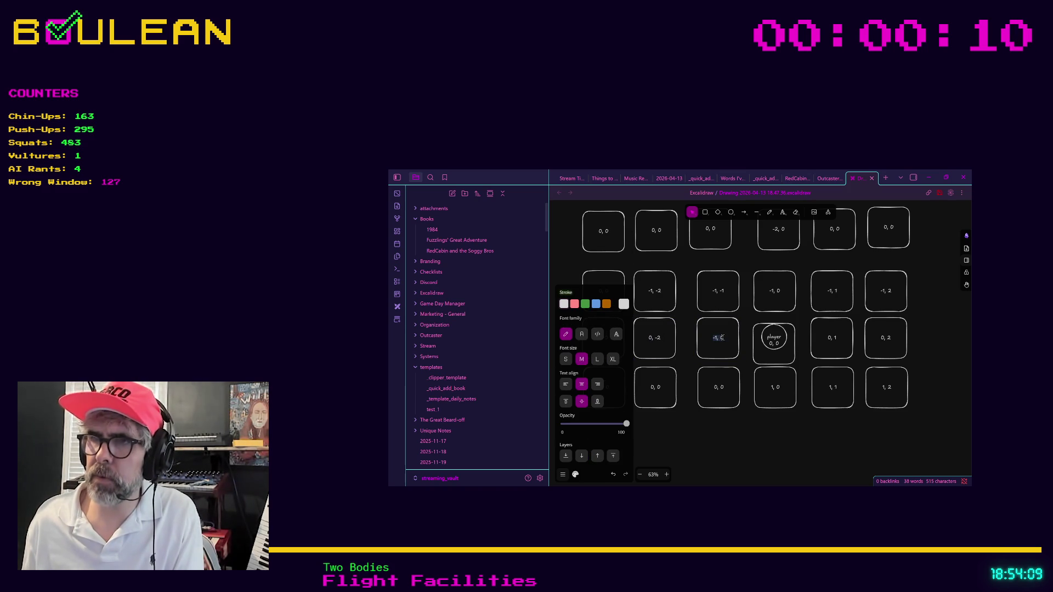
pyautogui.write('0, -1')
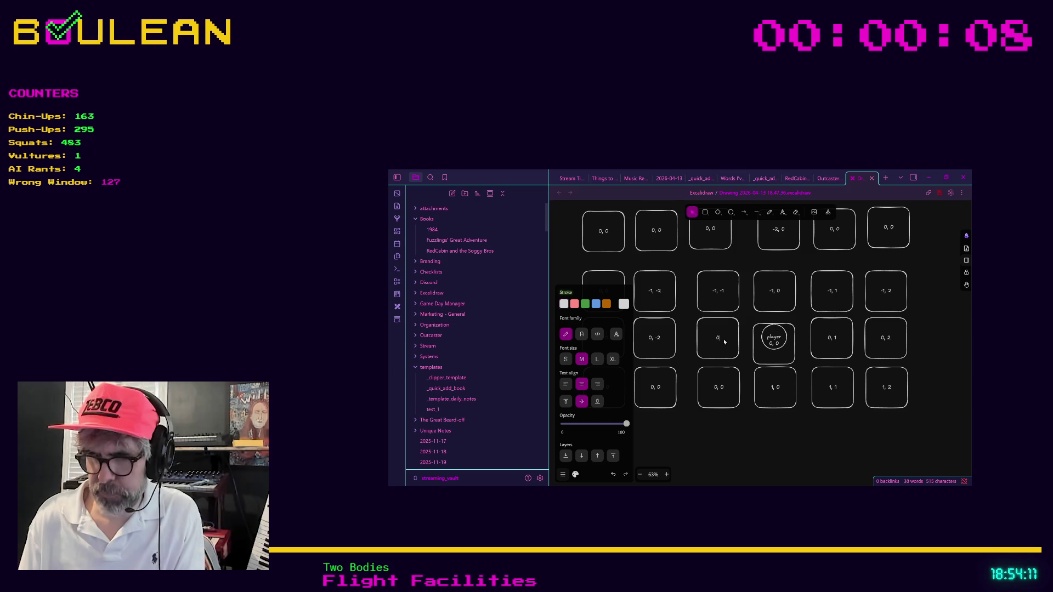
pyautogui.click(732, 417)
pyautogui.doubleClick(720, 388)
pyautogui.write('1')
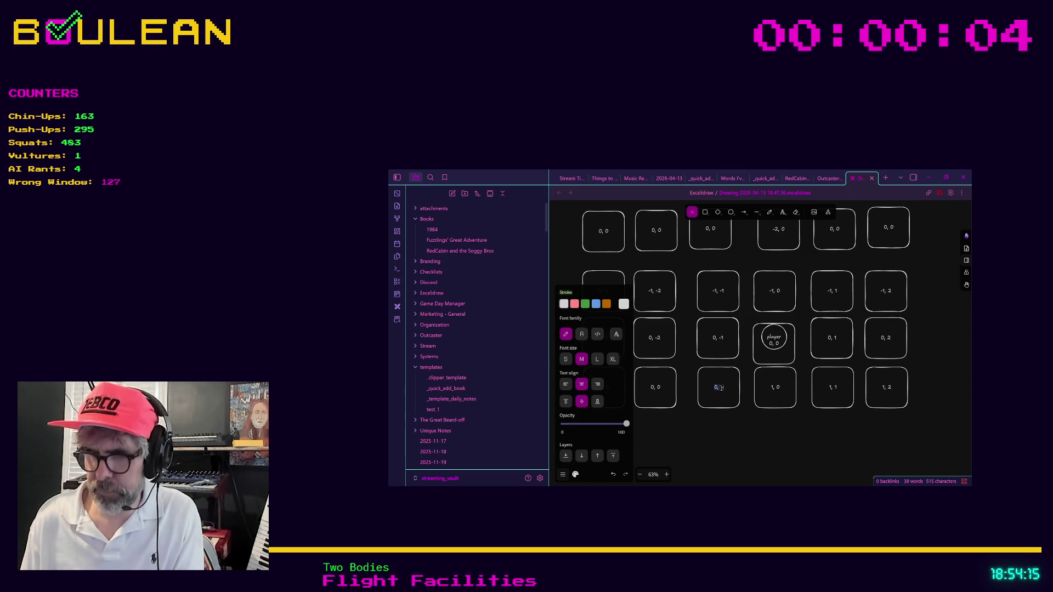
pyautogui.write(', -1')
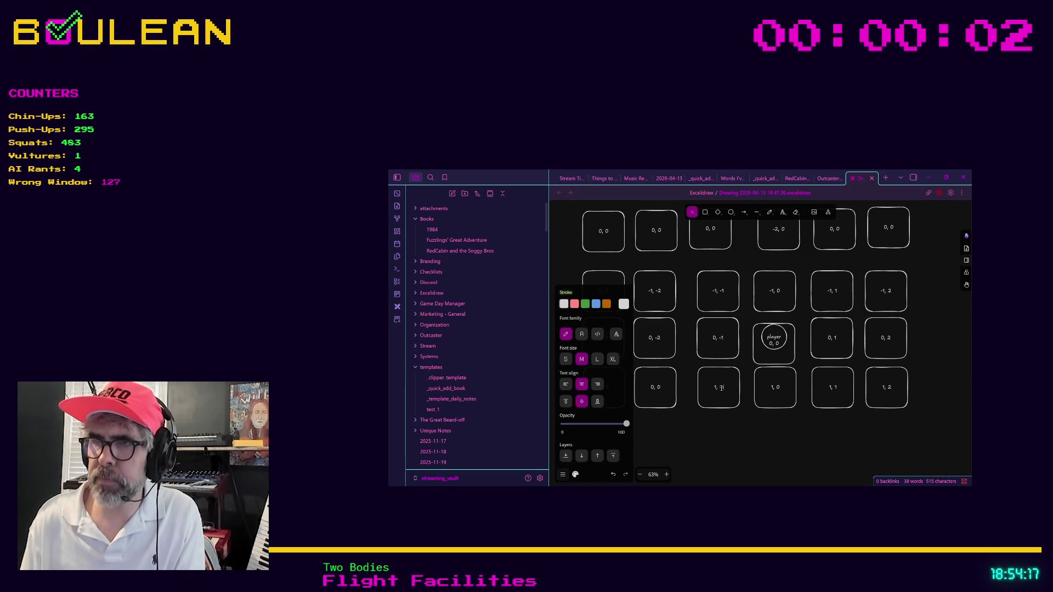
pyautogui.doubleClick(656, 387)
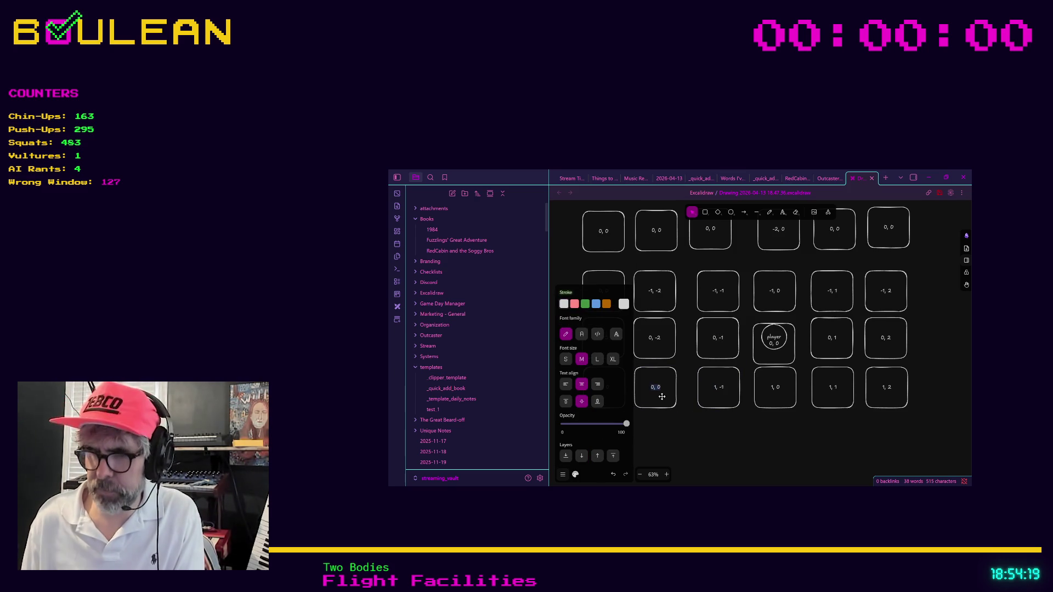
# Complete the bottom-left tile's label as 1, -2 and select the player circle.
pyautogui.write('1, -2')
pyautogui.click(716, 436)
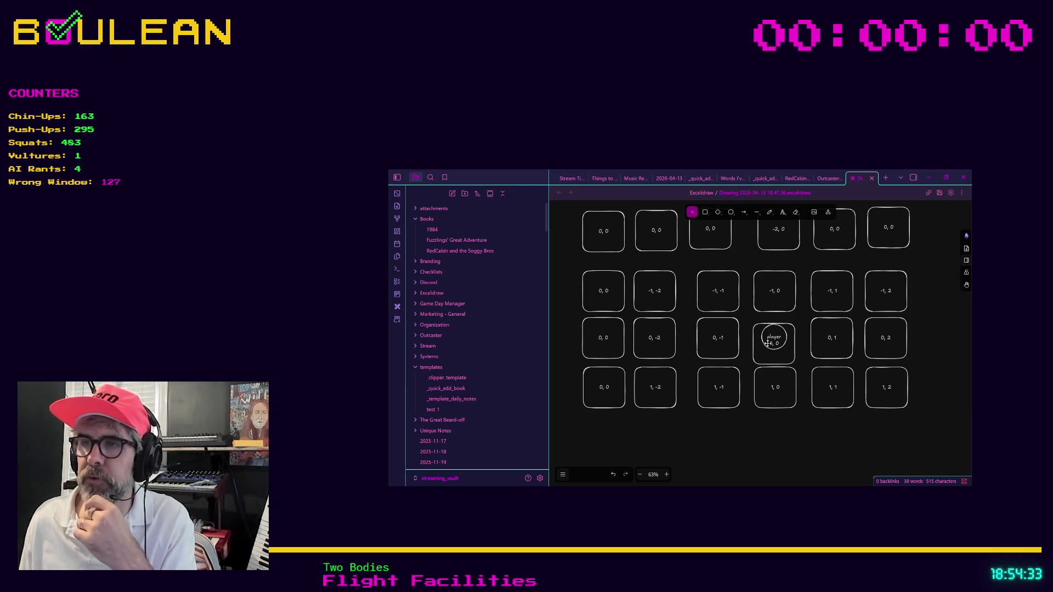
pyautogui.click(768, 343)
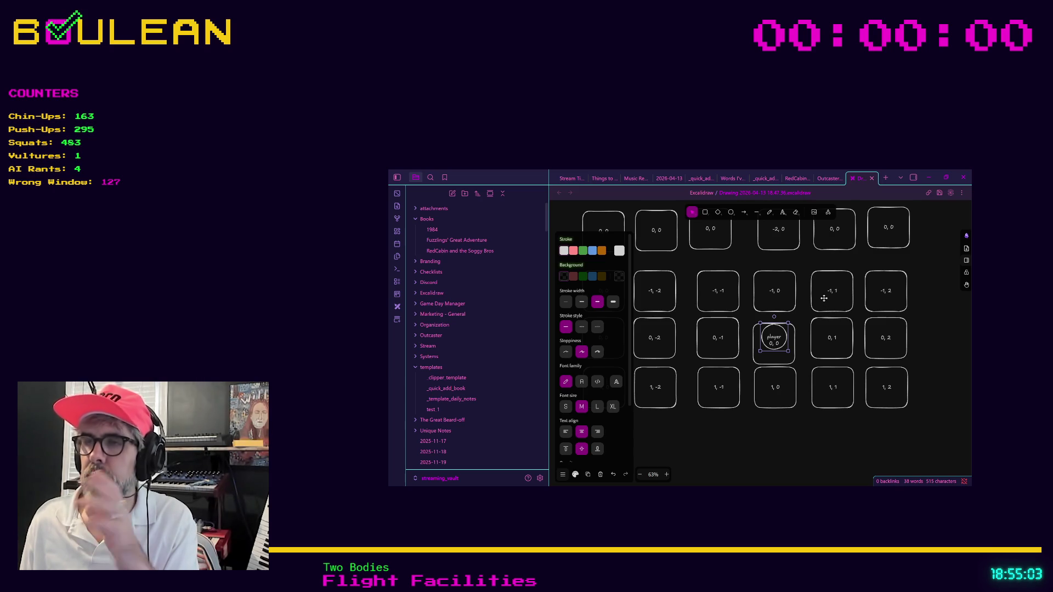
# Drag the player circle down from 0, 0 onto the 1, 0 tile.
pyautogui.click(814, 415)
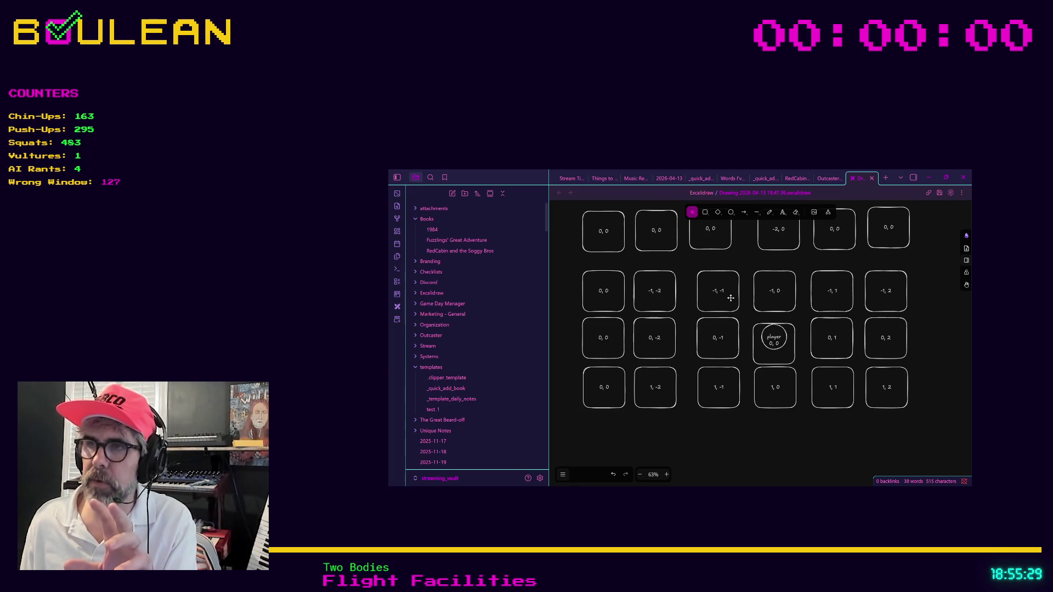
pyautogui.click(766, 346)
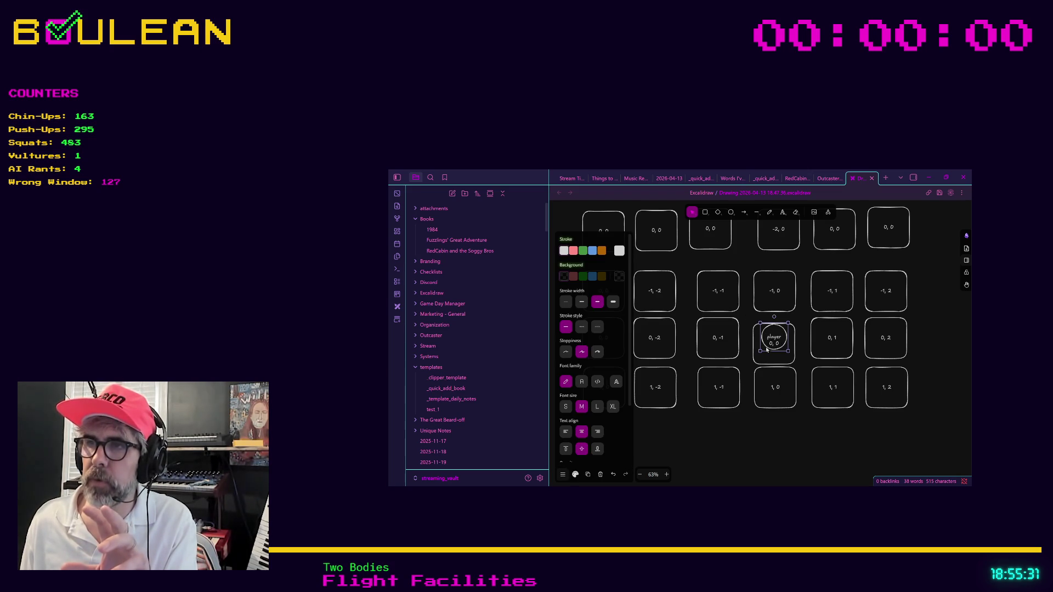
pyautogui.moveTo(769, 344); pyautogui.dragTo(770, 389)
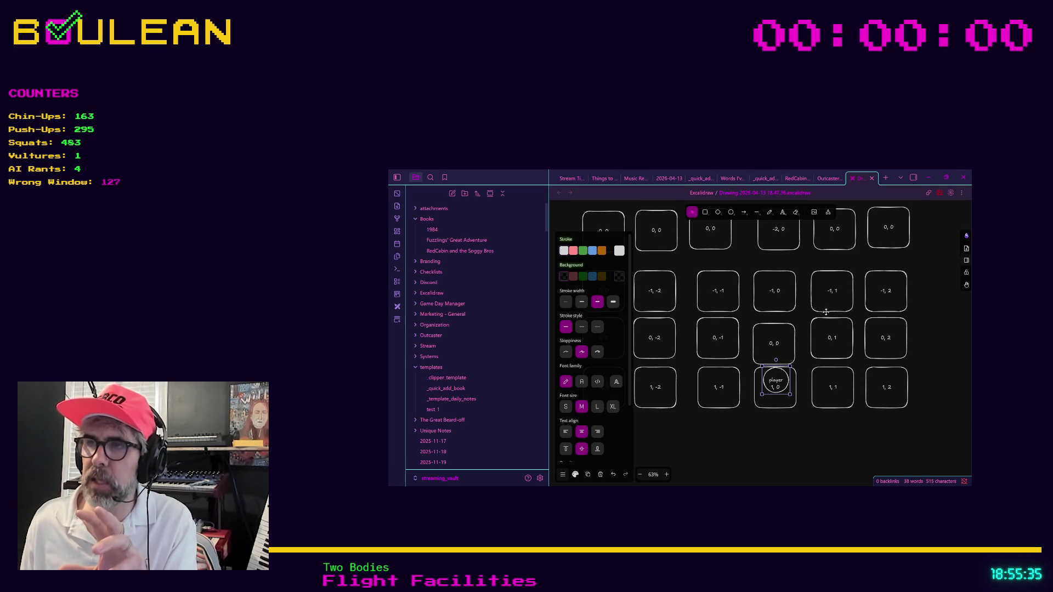